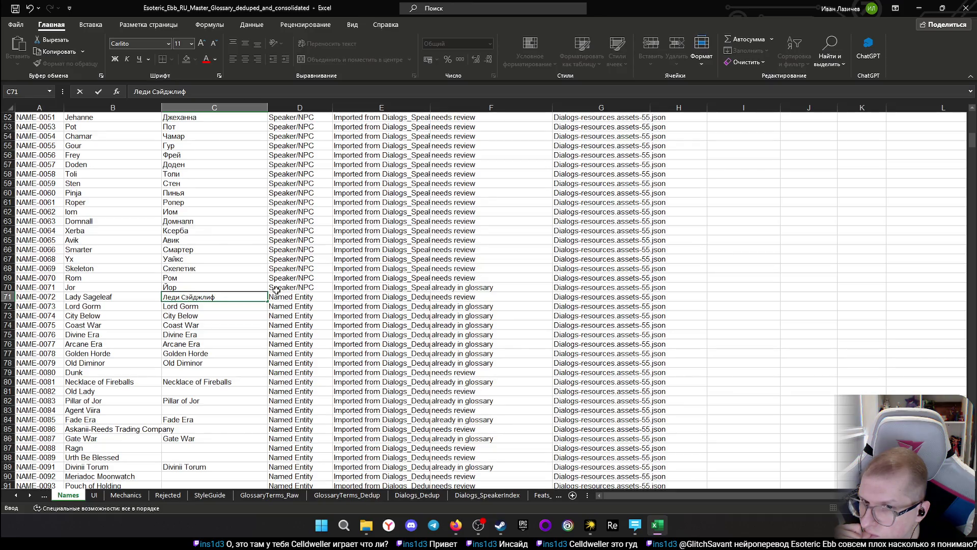
- Commit Леди Сэйджлиф for Lady Sageleaf and enter Лорд Горм for Lord Gorm
key(Return)
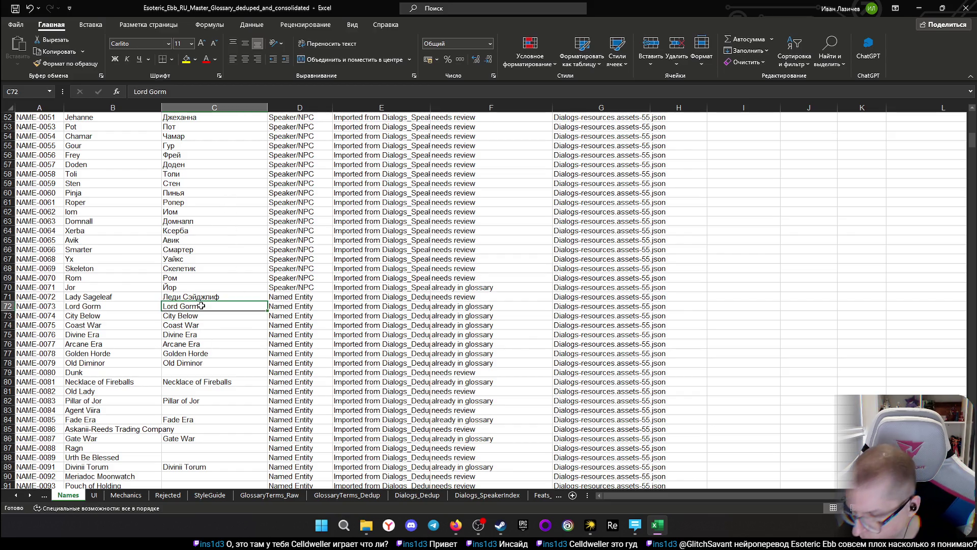
text(Лорд Горм)
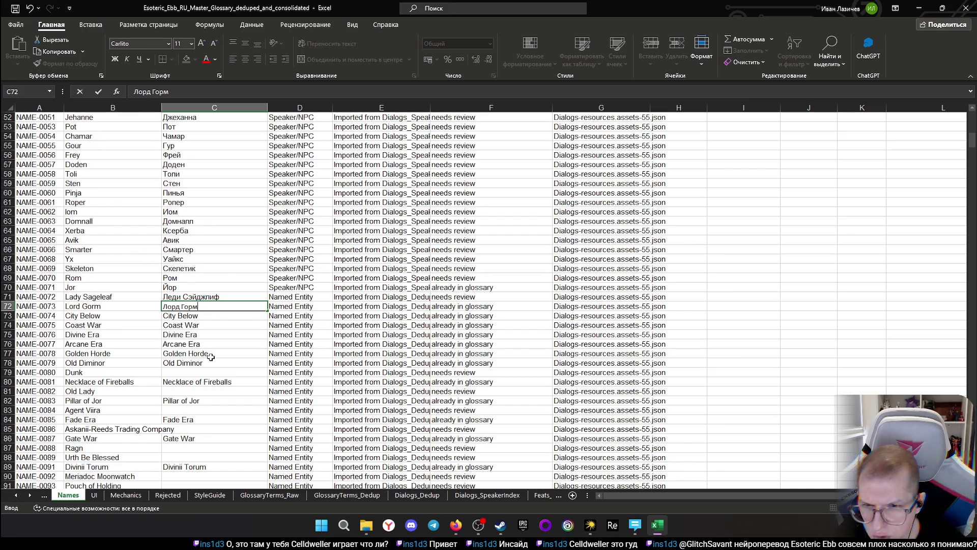
key(Return)
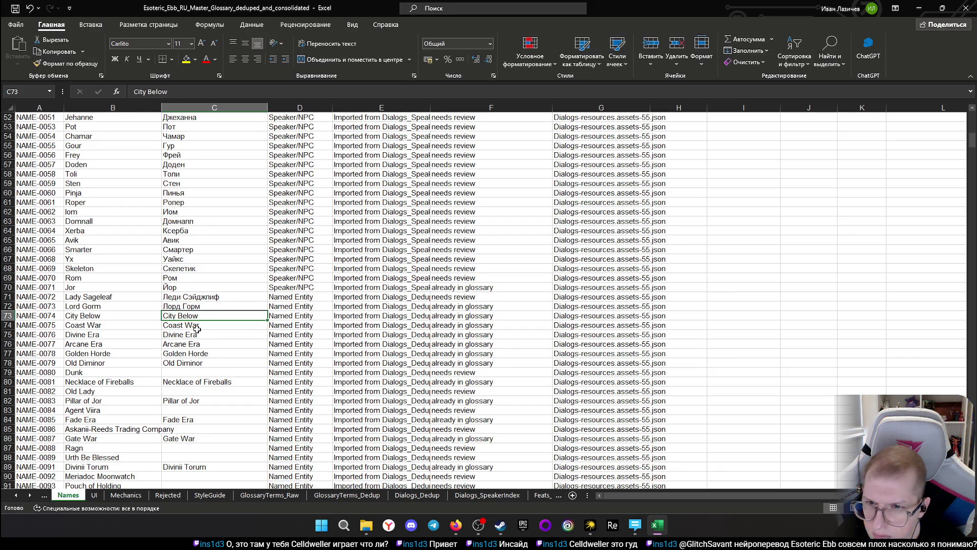
- Enter Нижний город as the Russian name for City Below, then move on to Divine Era
click(183, 335)
click(182, 315)
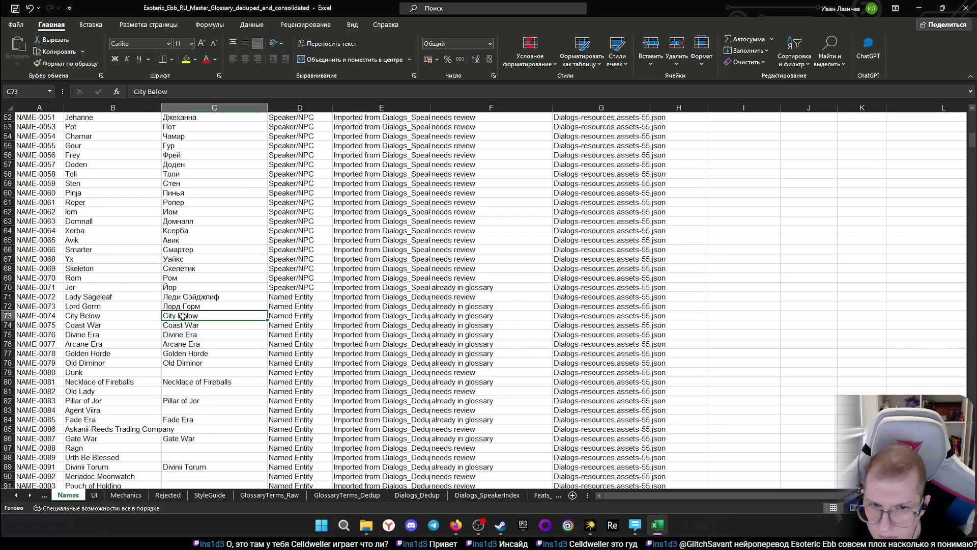
click(184, 329)
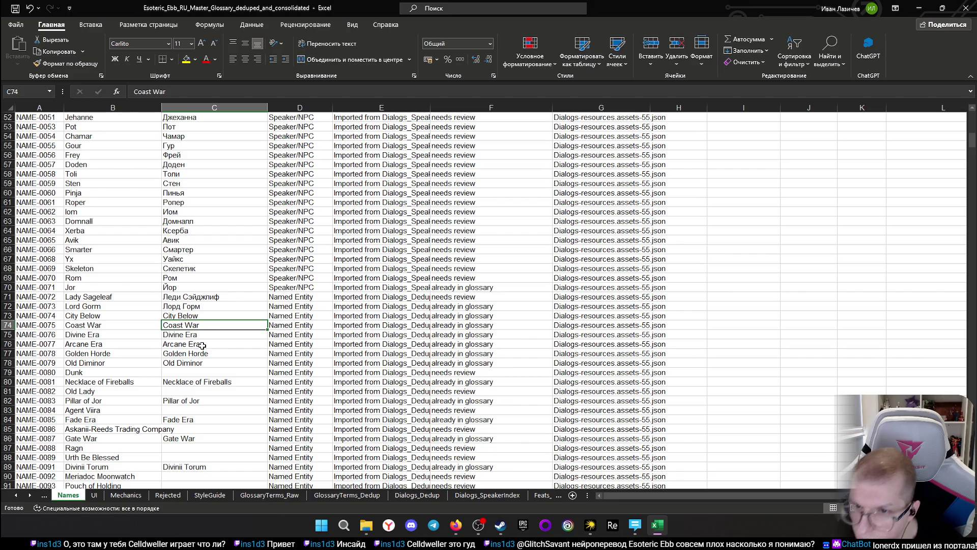
key(Up)
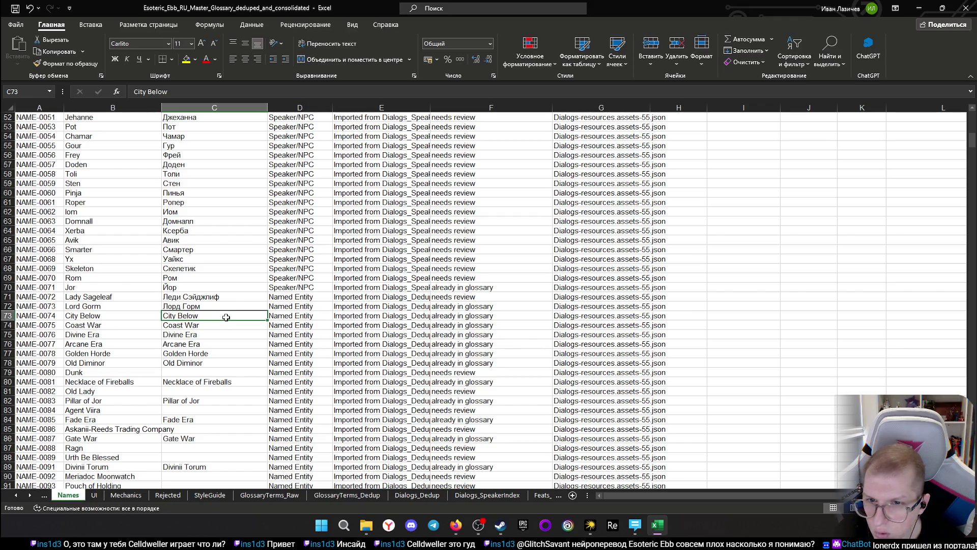
text(Н)
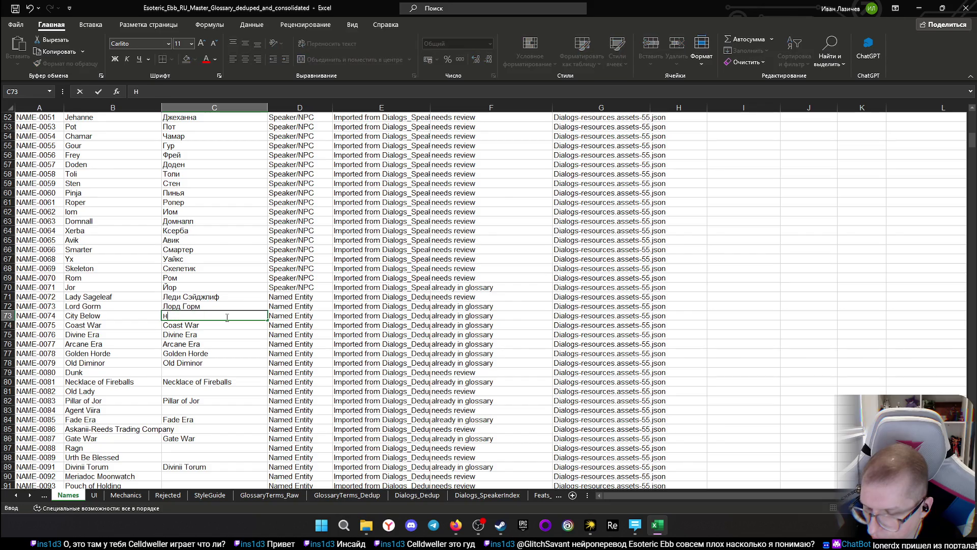
text(ижний)
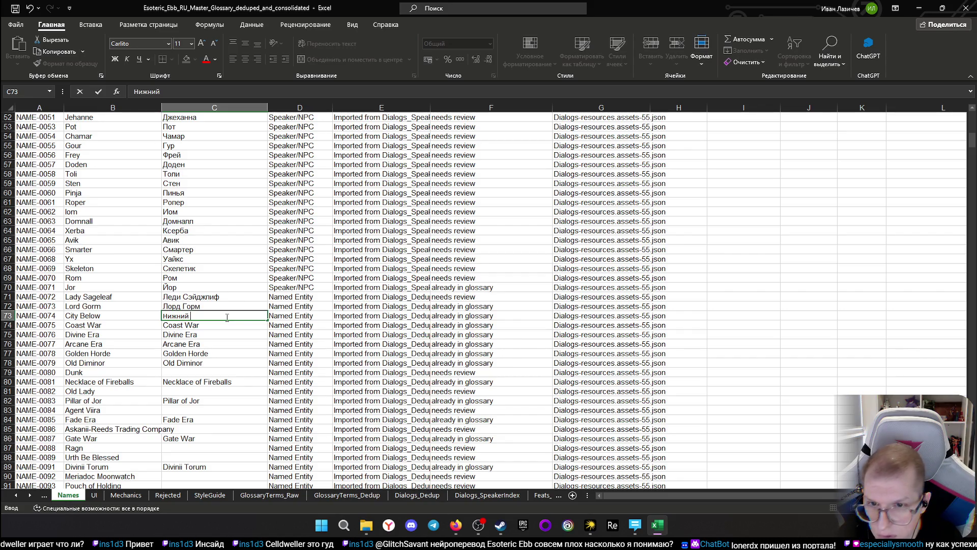
text( горо)
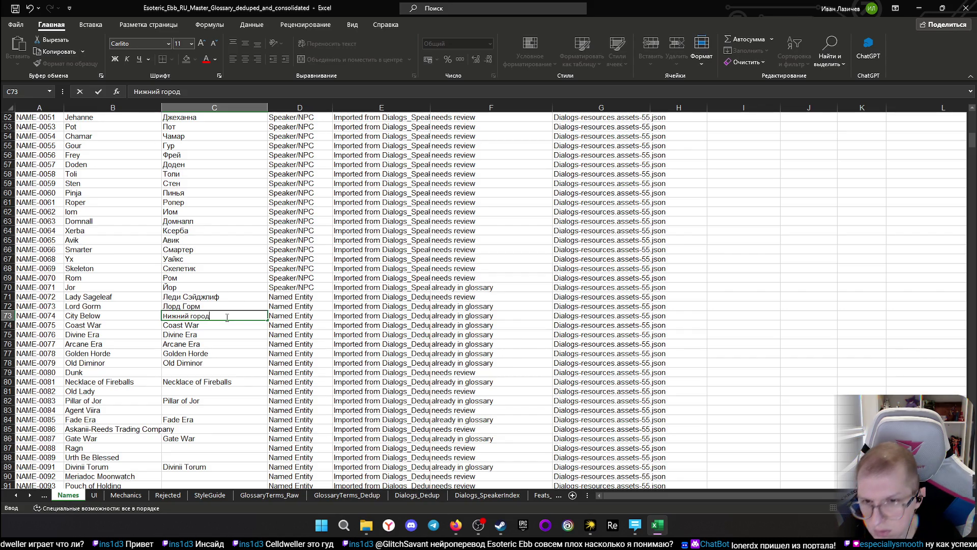
text(д)
key(Return)
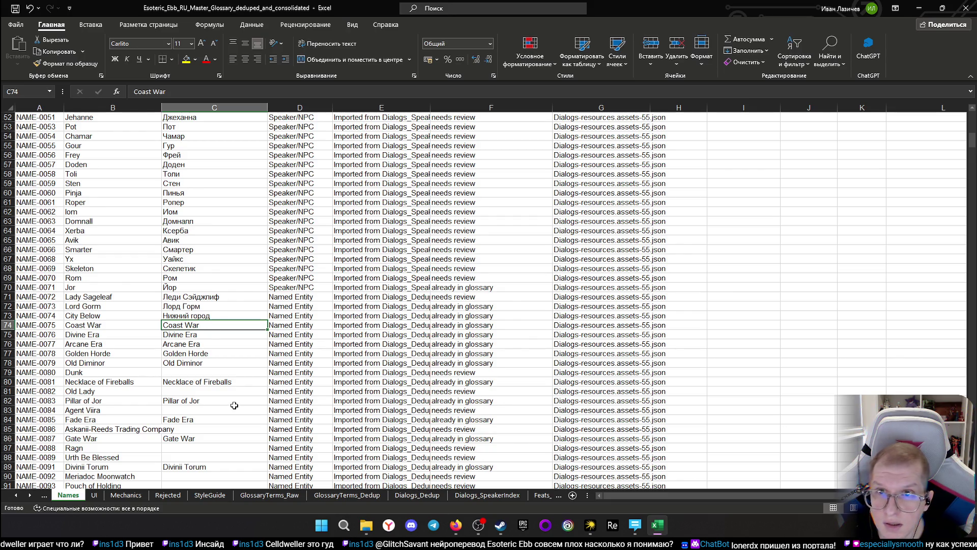
click(196, 336)
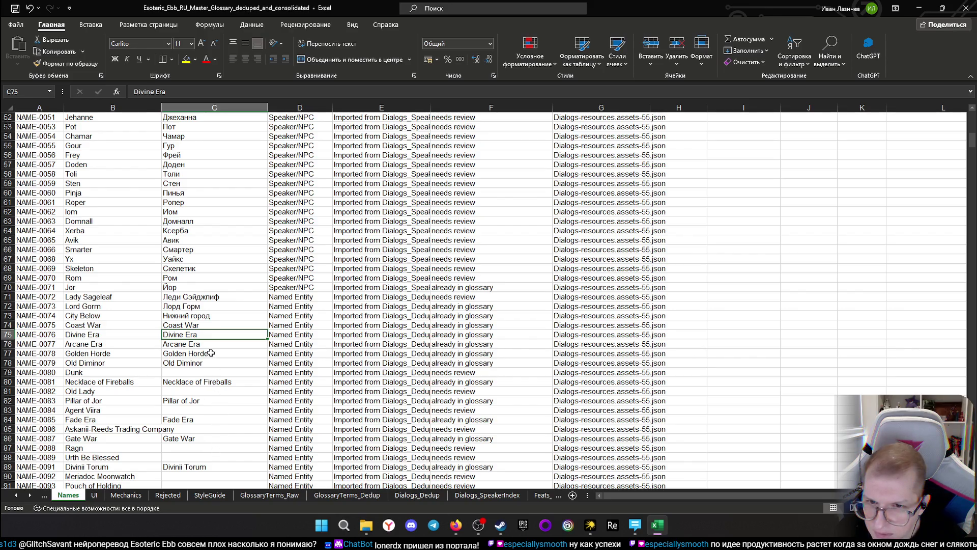
click(191, 325)
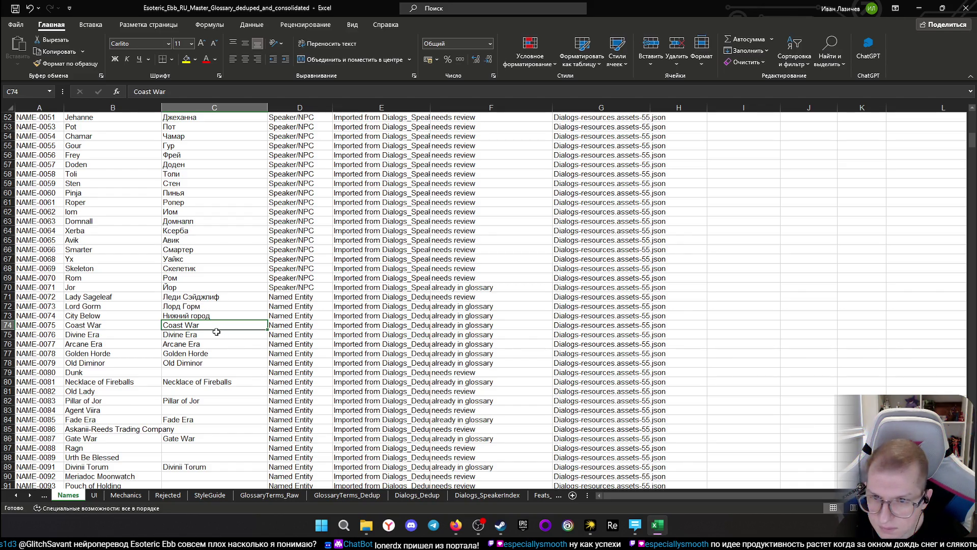
click(202, 337)
click(213, 326)
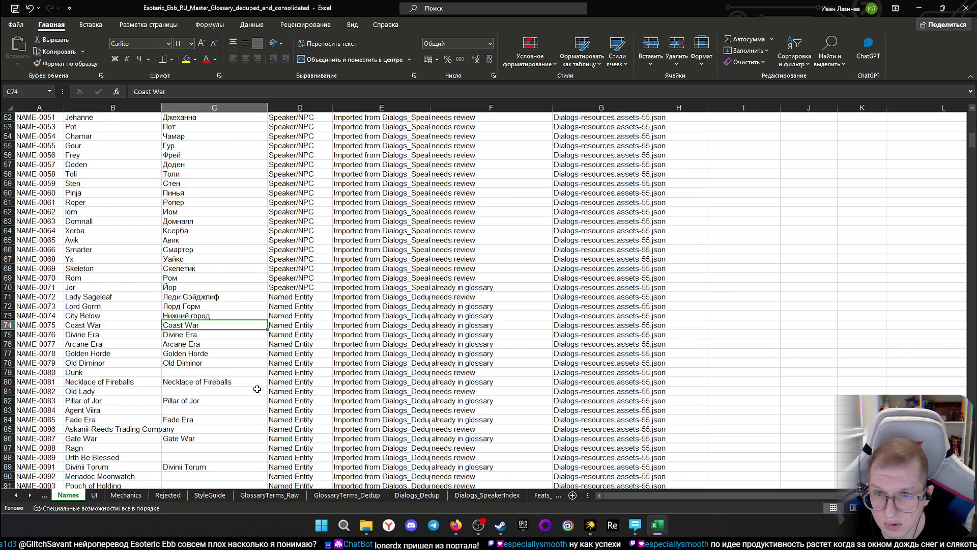
click(207, 334)
key(Up)
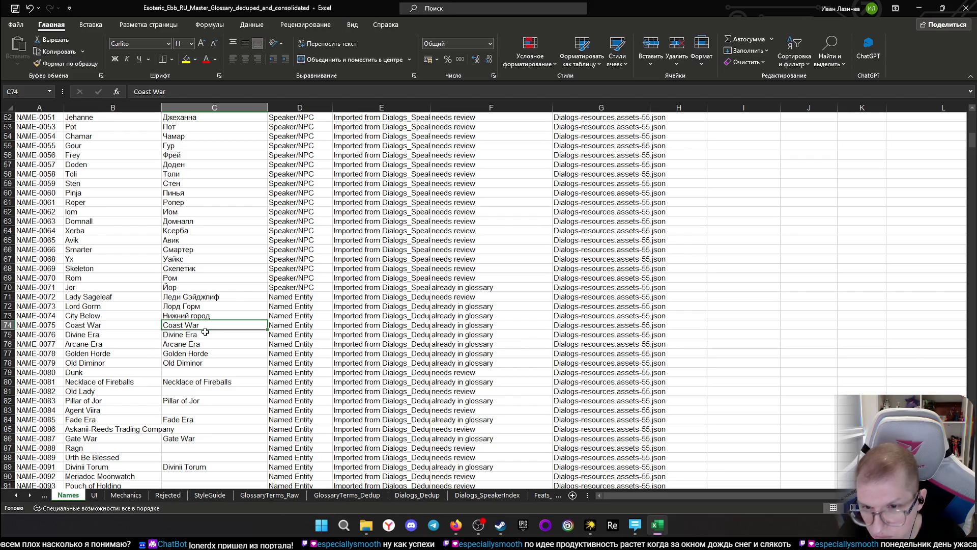
text(Береговая)
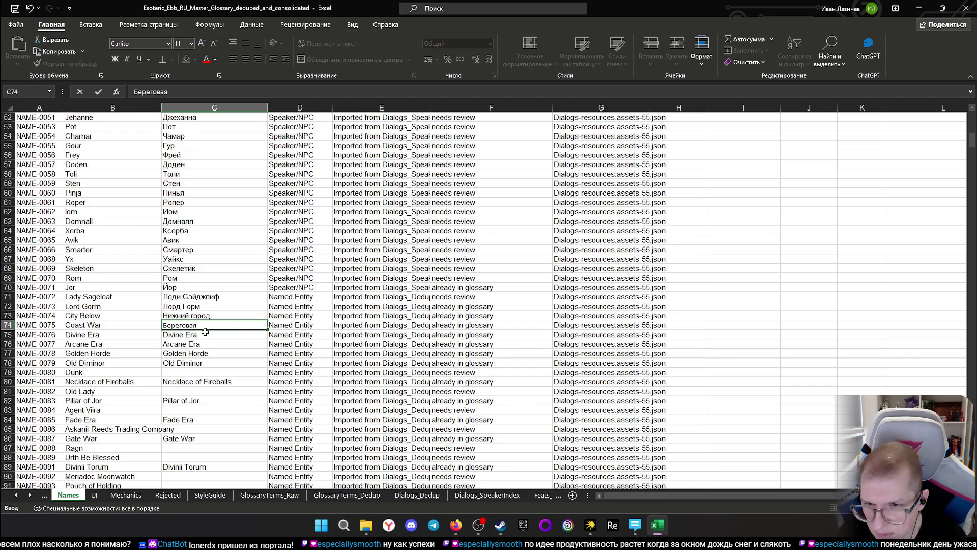
text( В)
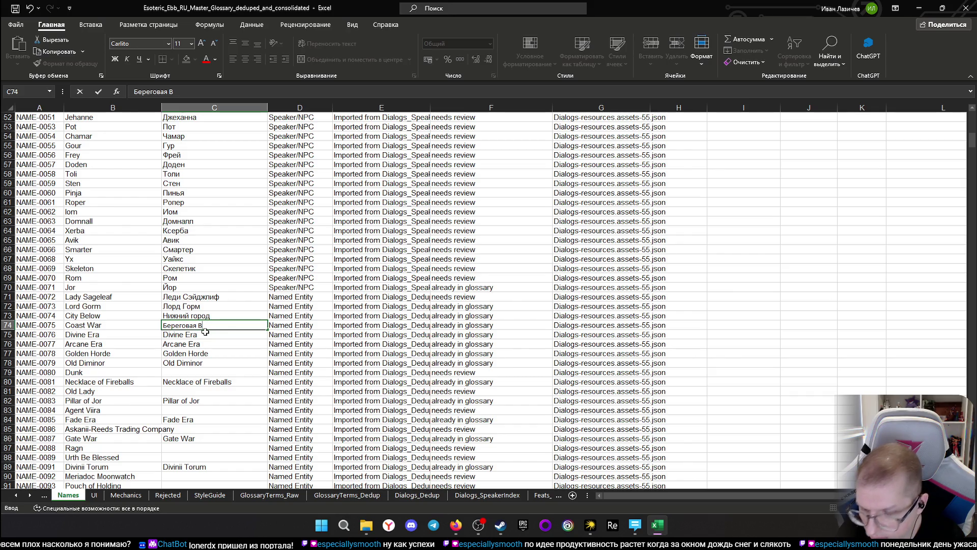
text(аойна)
- Commit Береговая Война for Coast War and return to that cell for another edit
key(Return)
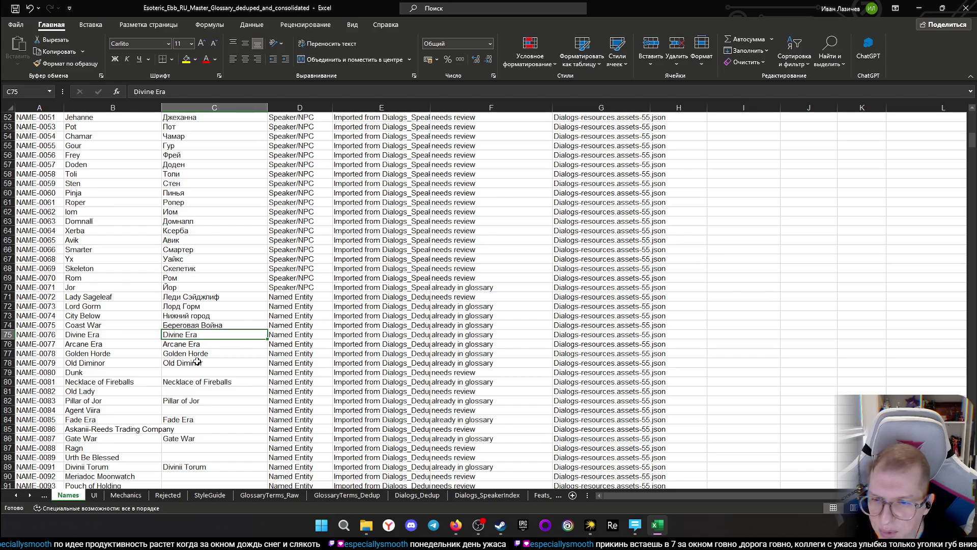
click(166, 344)
- Edit the Coast War entry in place so it reads Прибрежная Война and commit it
click(166, 325)
double_click(167, 325)
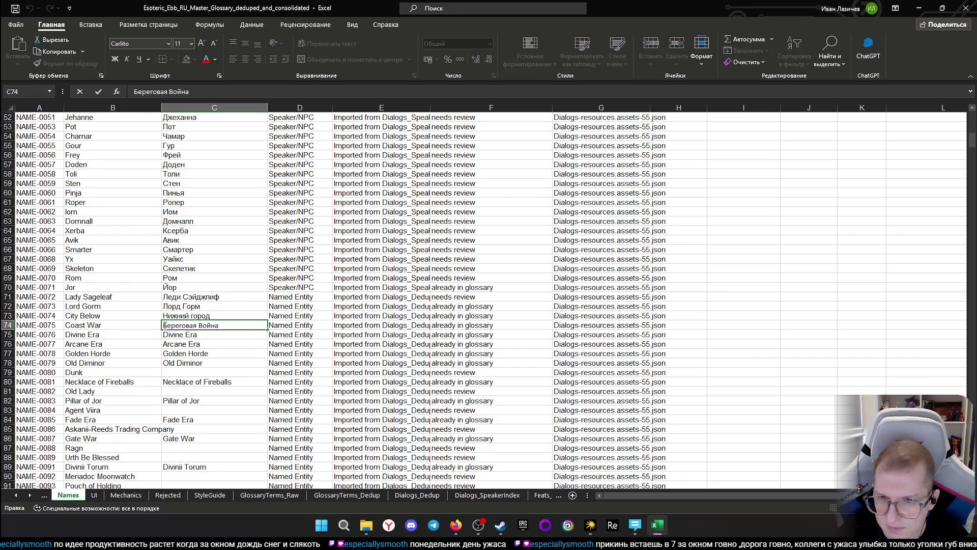
text(Пр)
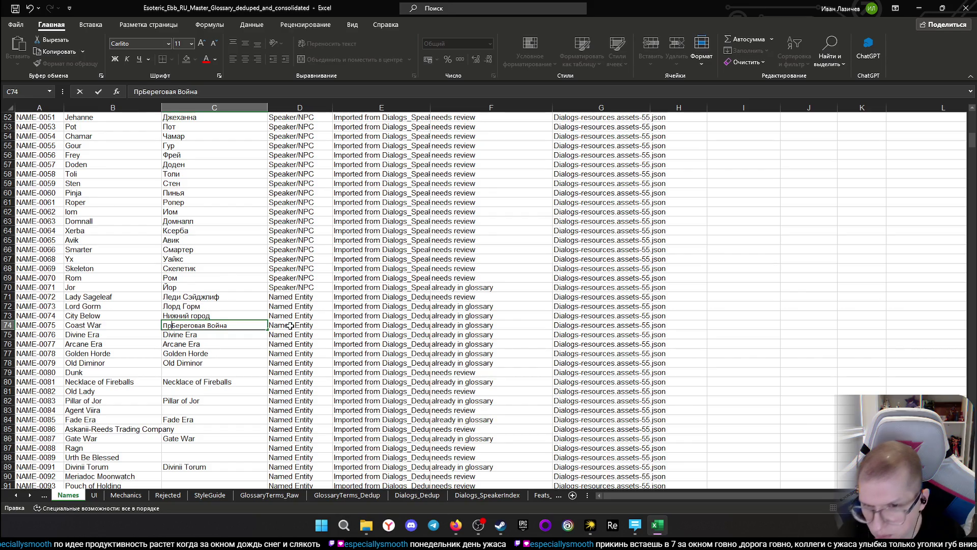
text(и)
key(Delete)
text(б)
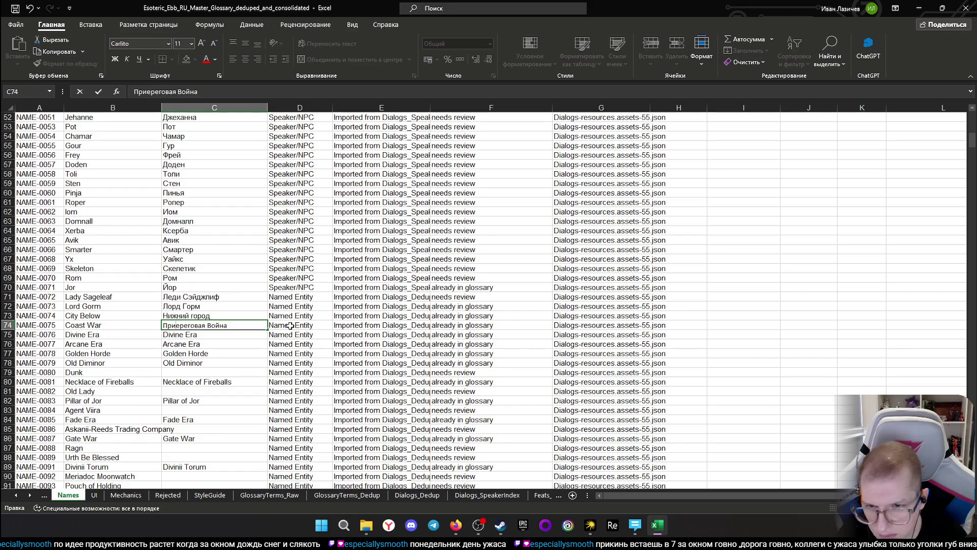
text(бр)
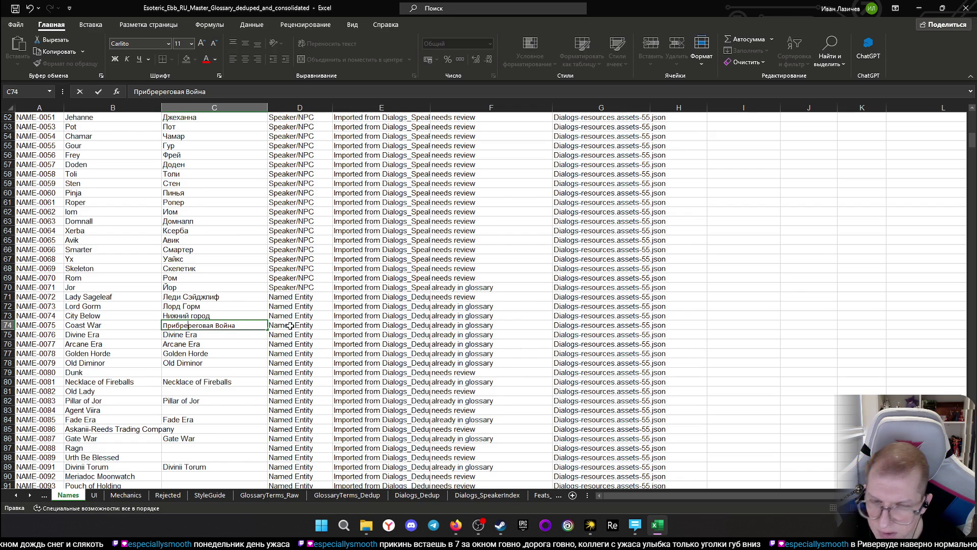
key(BackSpace)
key(BackSpace)
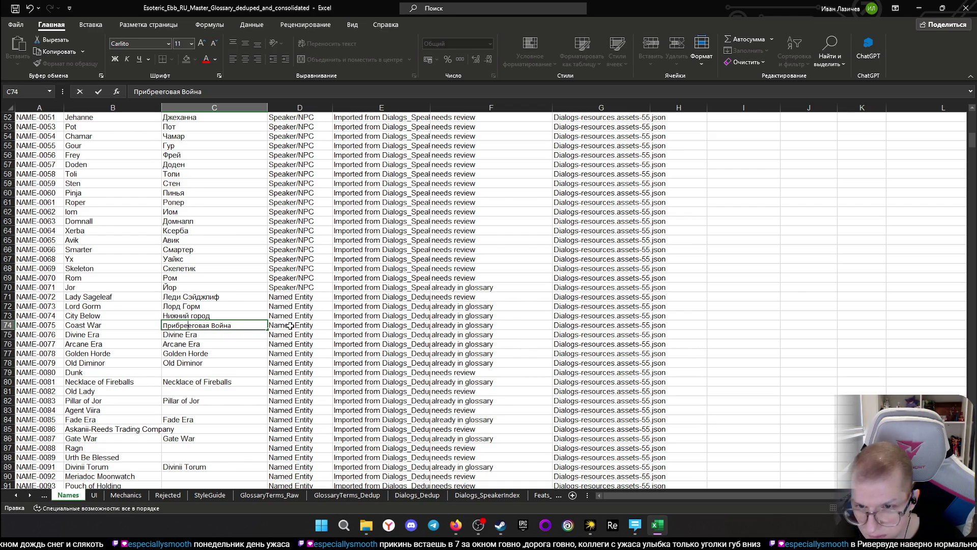
text(же)
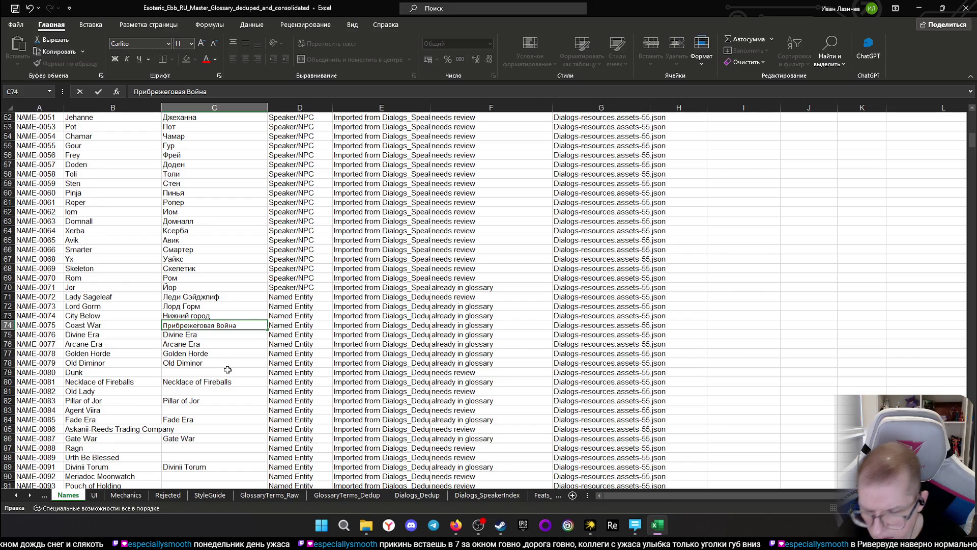
key(Delete)
key(Delete)
key(Delete)
text(я)
key(BackSpace)
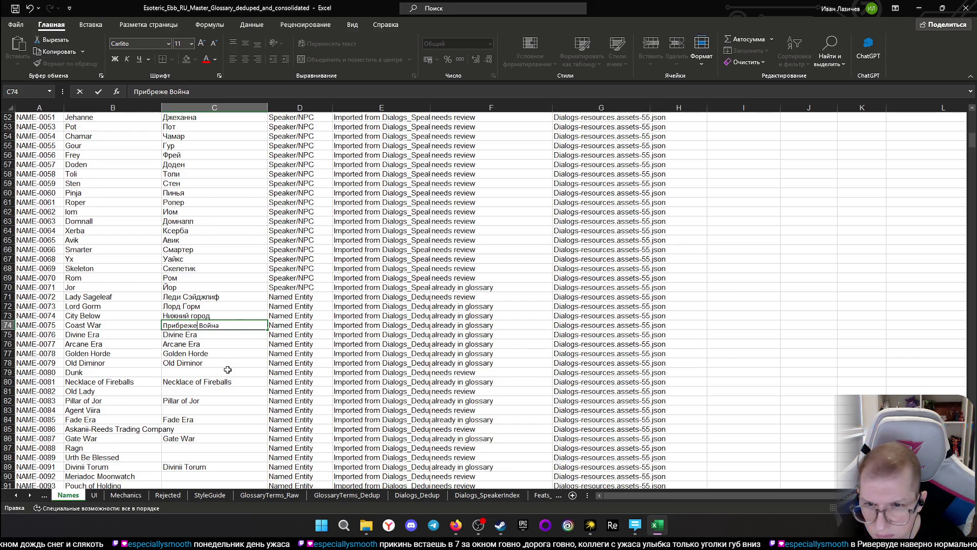
key(BackSpace)
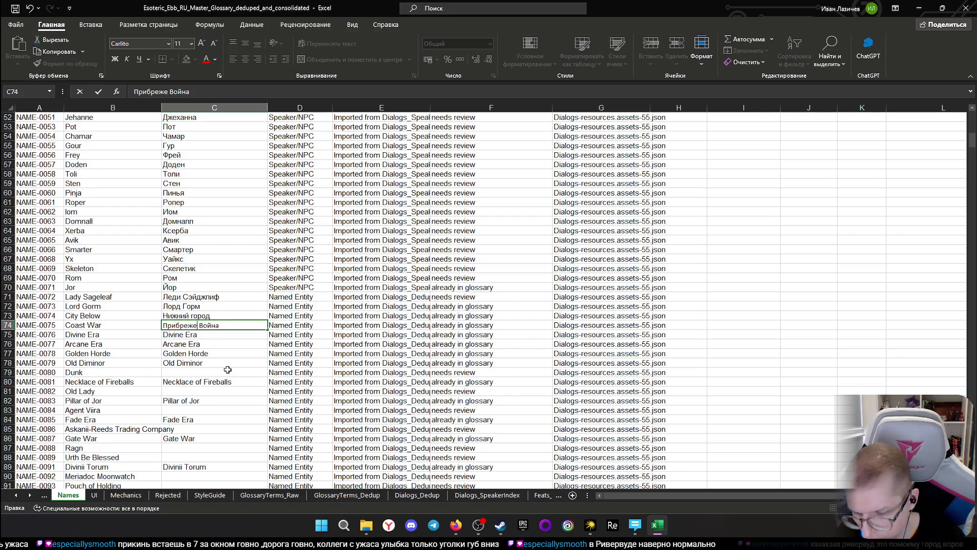
text(ная)
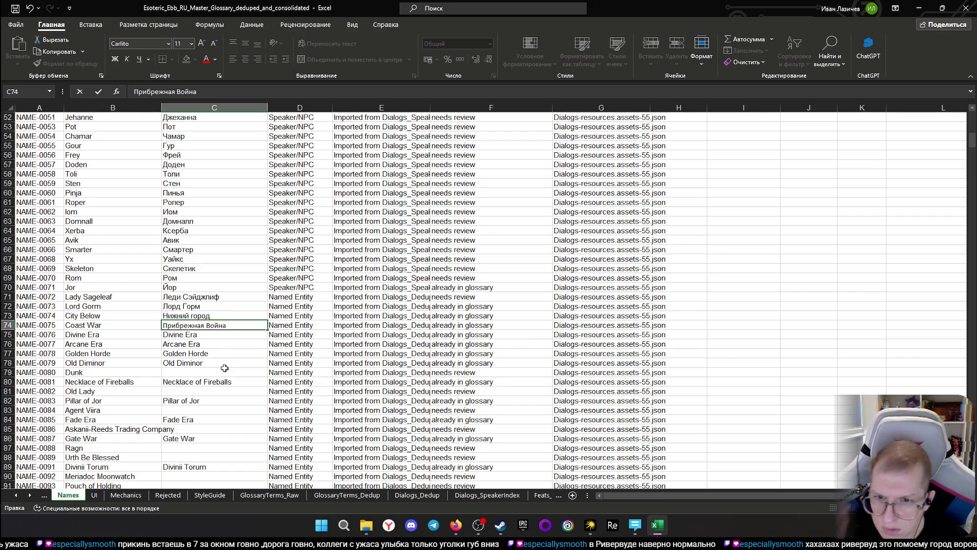
key(Return)
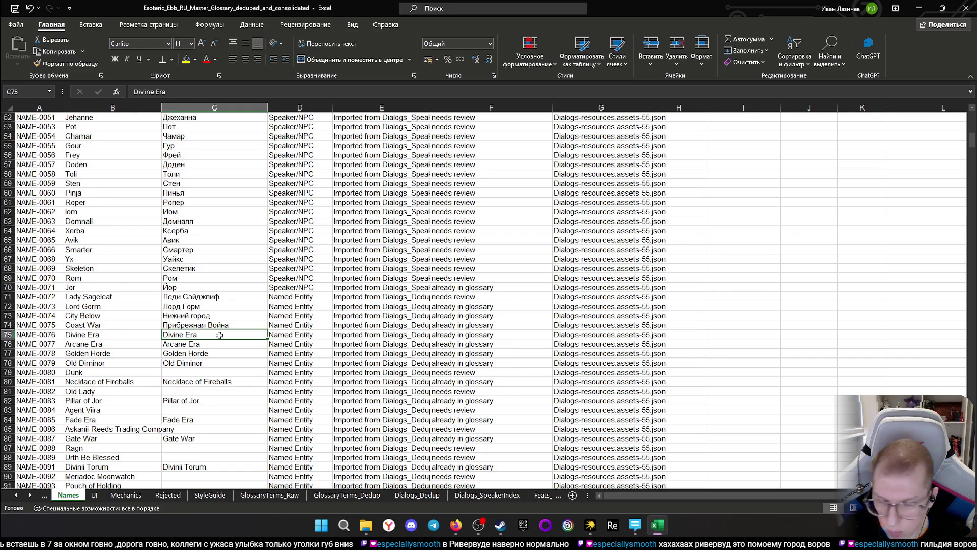
text(Б)
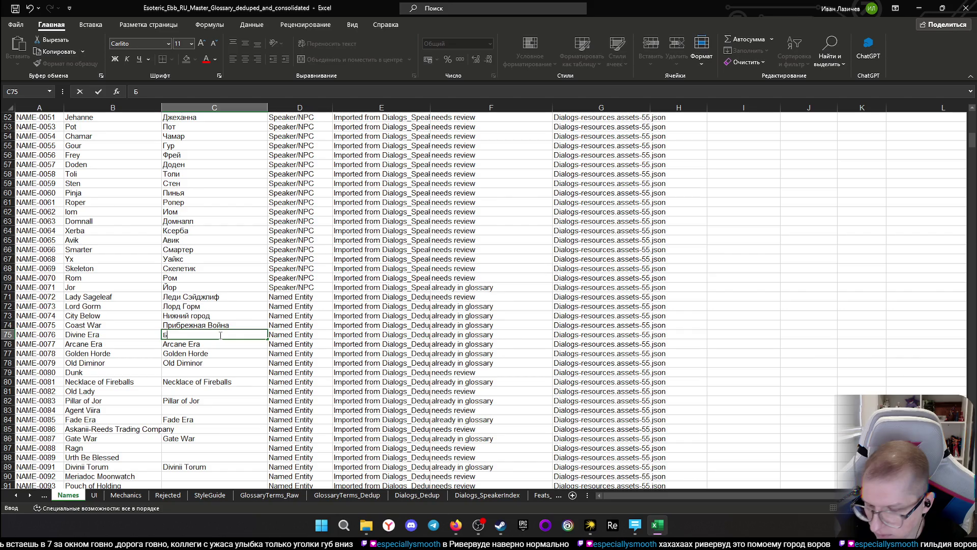
text(ожес)
text(тв)
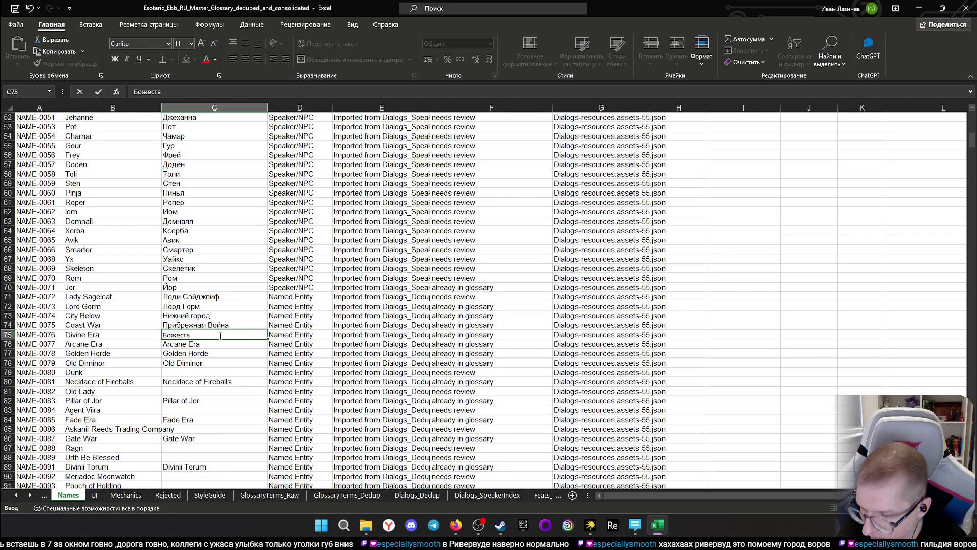
text(енная Эра)
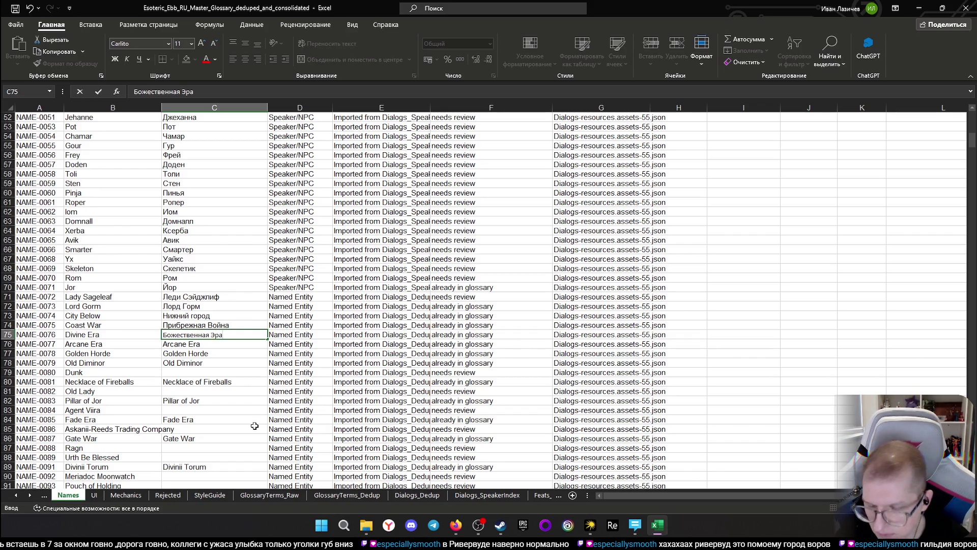
- Commit Божественная Эра as the Russian name for Divine Era
key(Return)
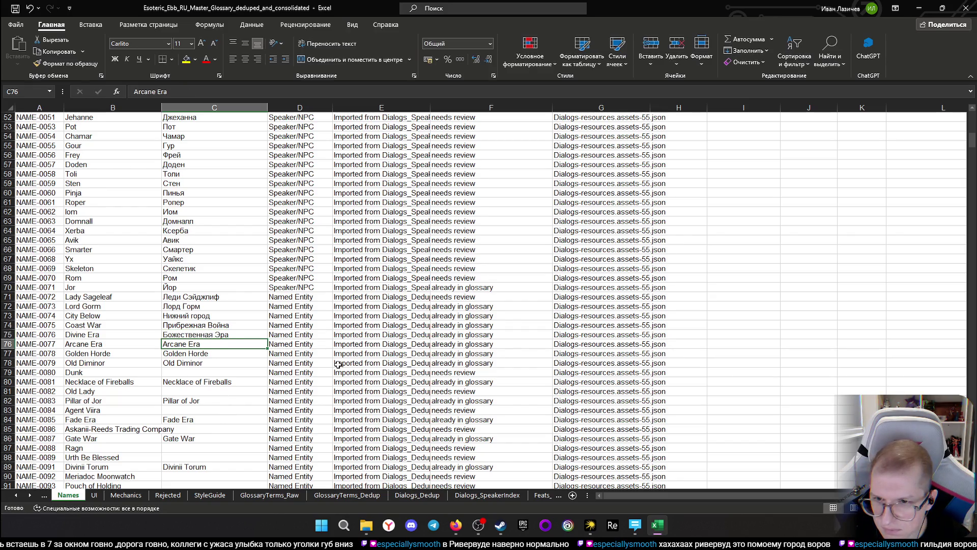
- Enter Магическая Эра as the Russian name for Arcane Era
click(220, 354)
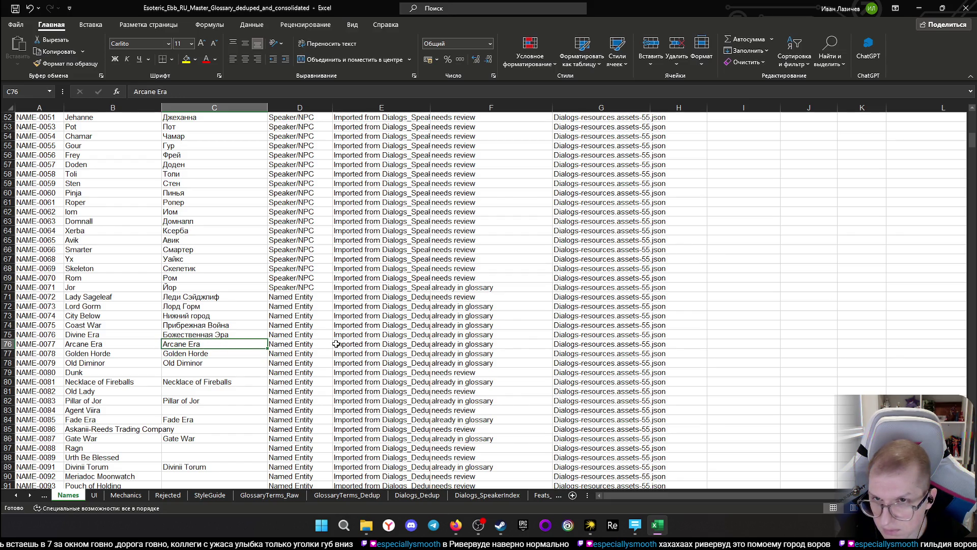
click(201, 356)
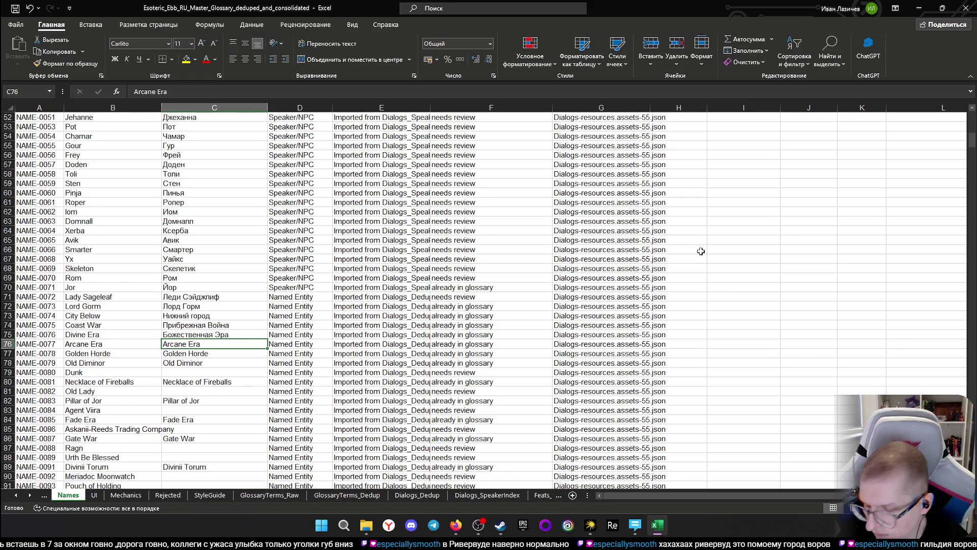
text(Mаги)
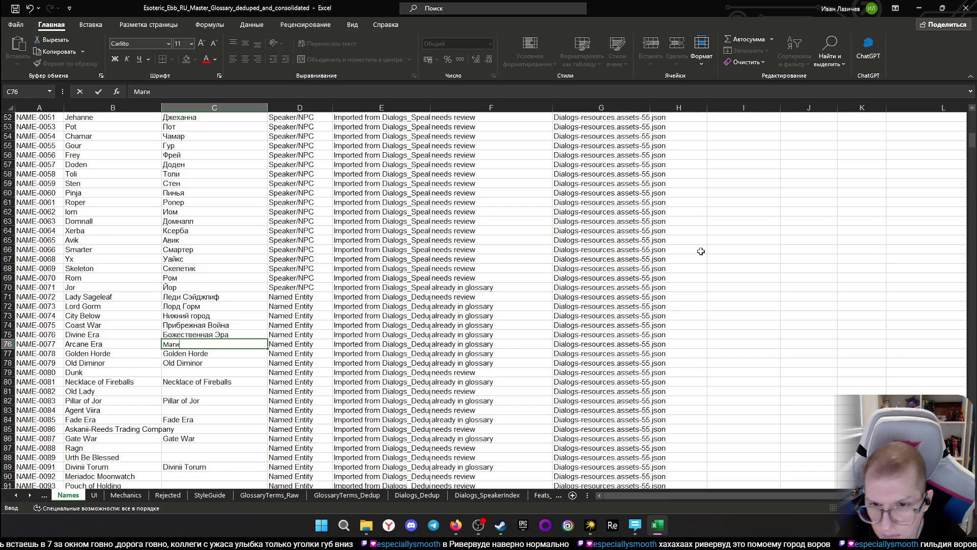
text(ческая)
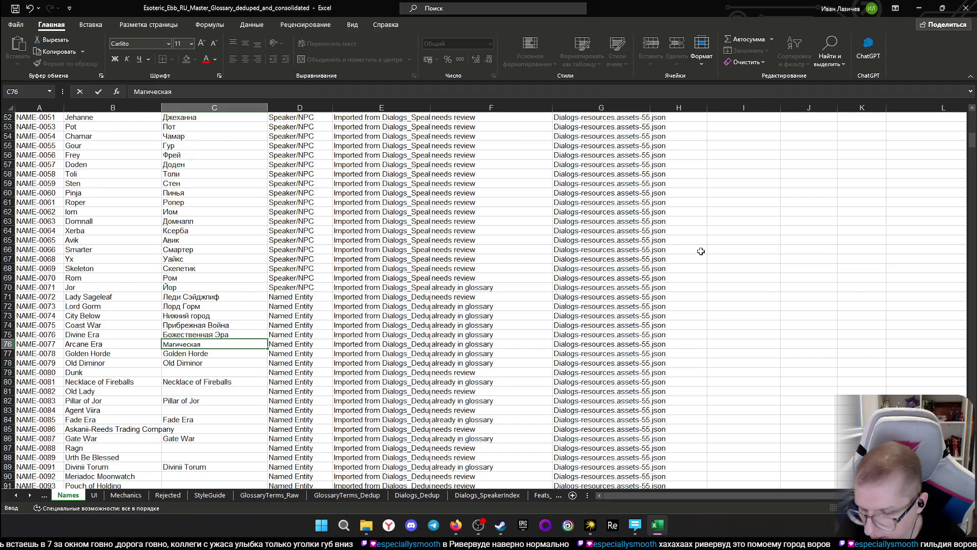
text( Эра)
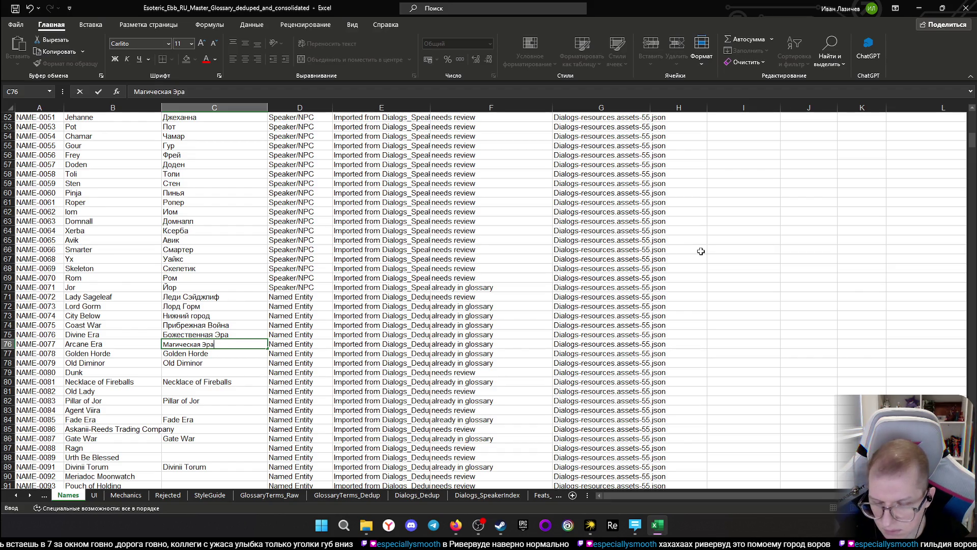
key(Return)
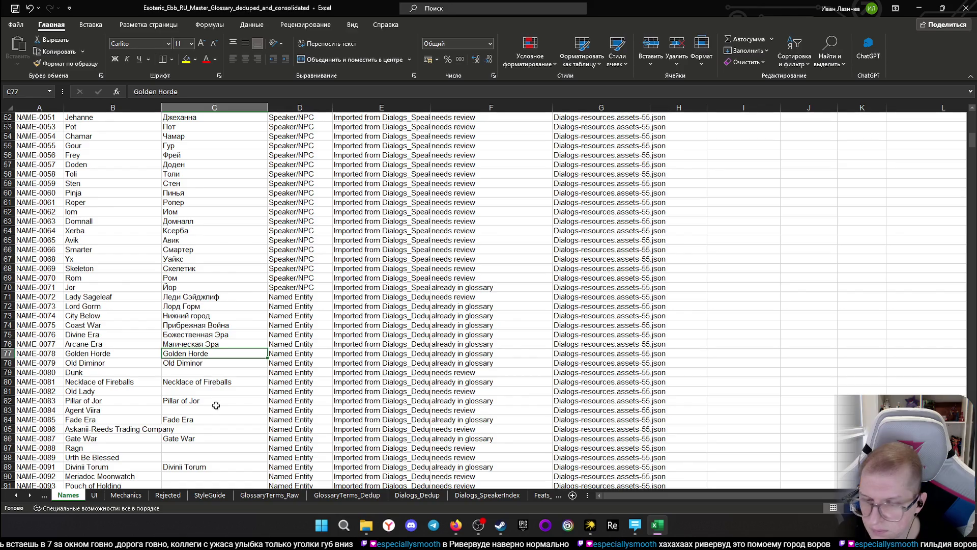
- Enter Золотая Орда as the Russian name for Golden Horde
click(207, 362)
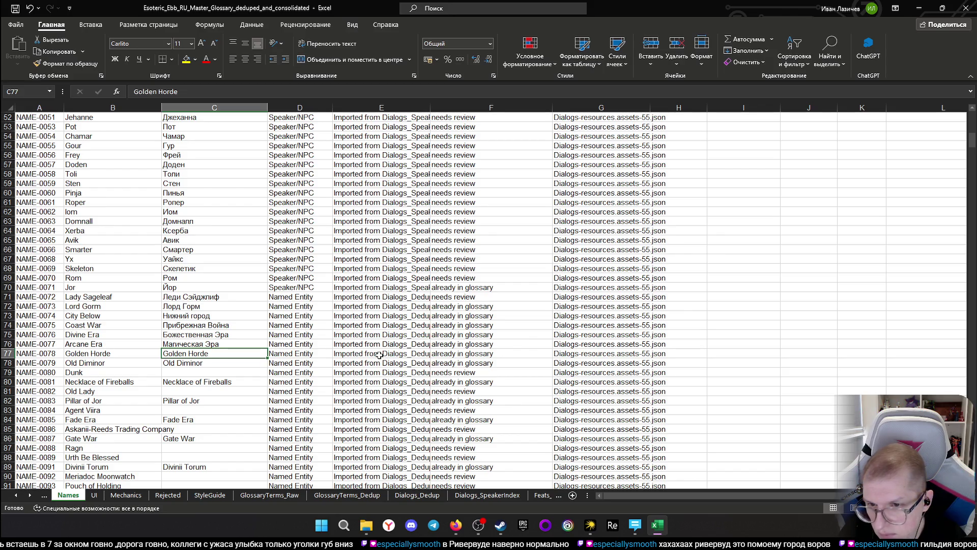
text(3)
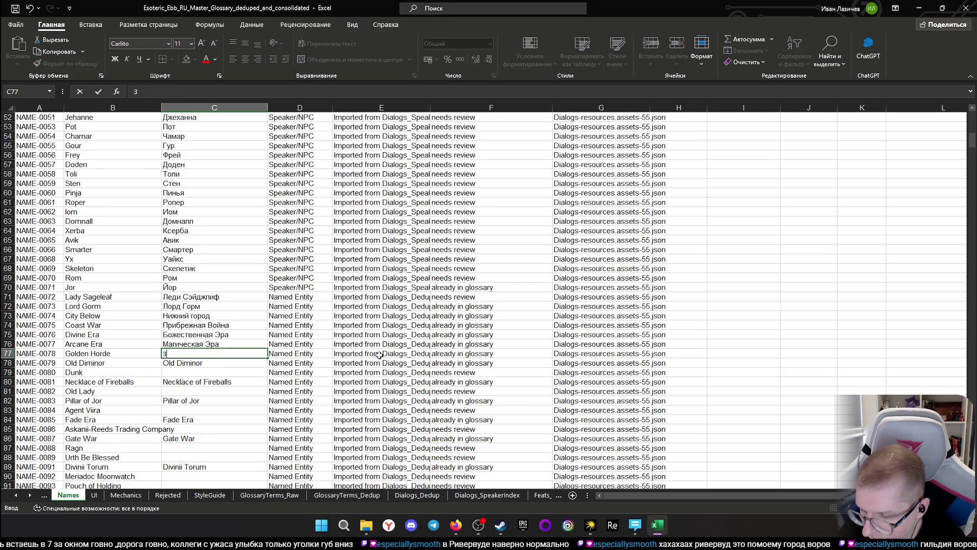
text(ая)
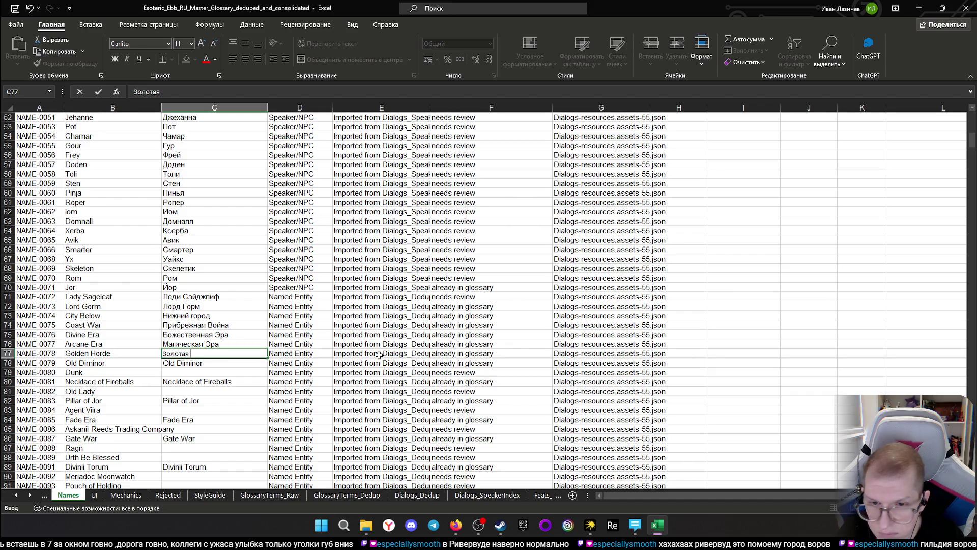
text(Орда)
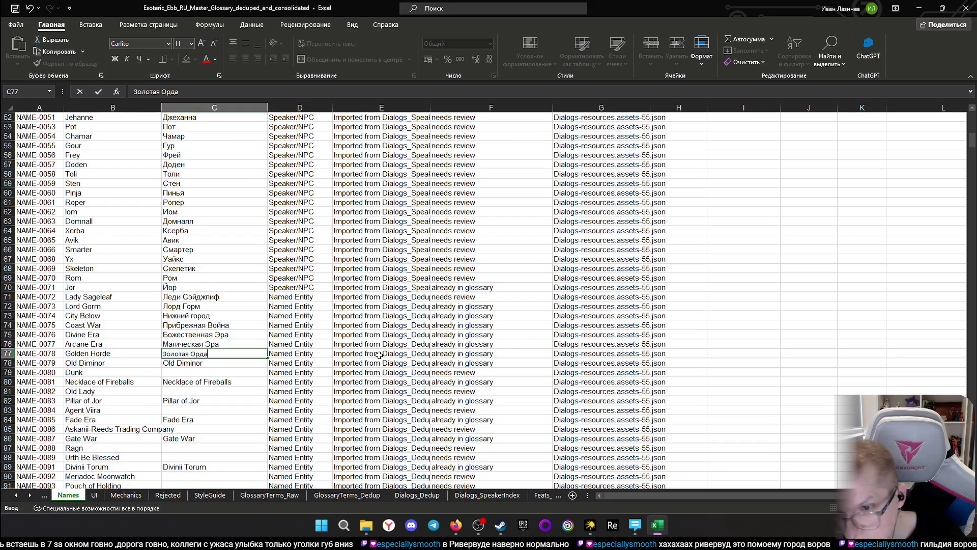
key(Return)
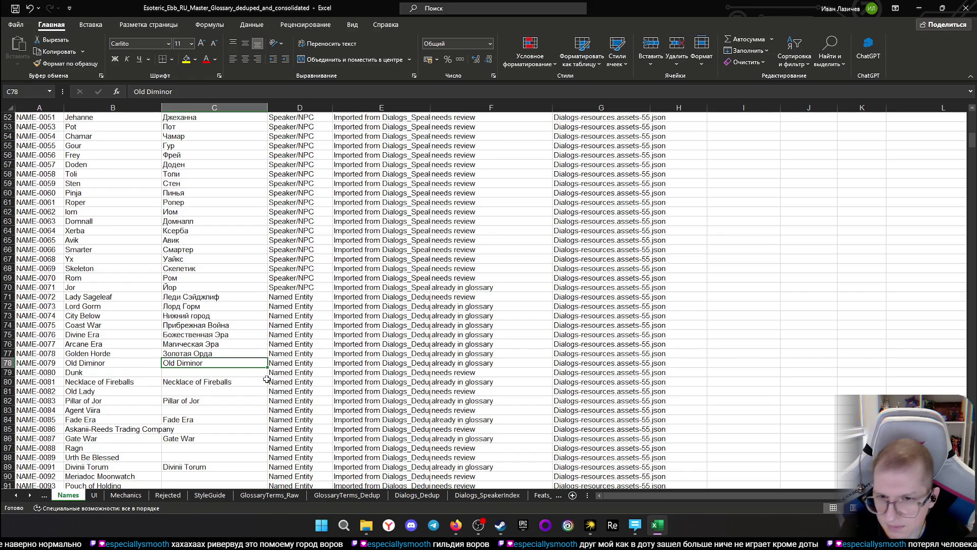
- Enter Старый Диминор as the Russian name for Old Diminor
click(210, 374)
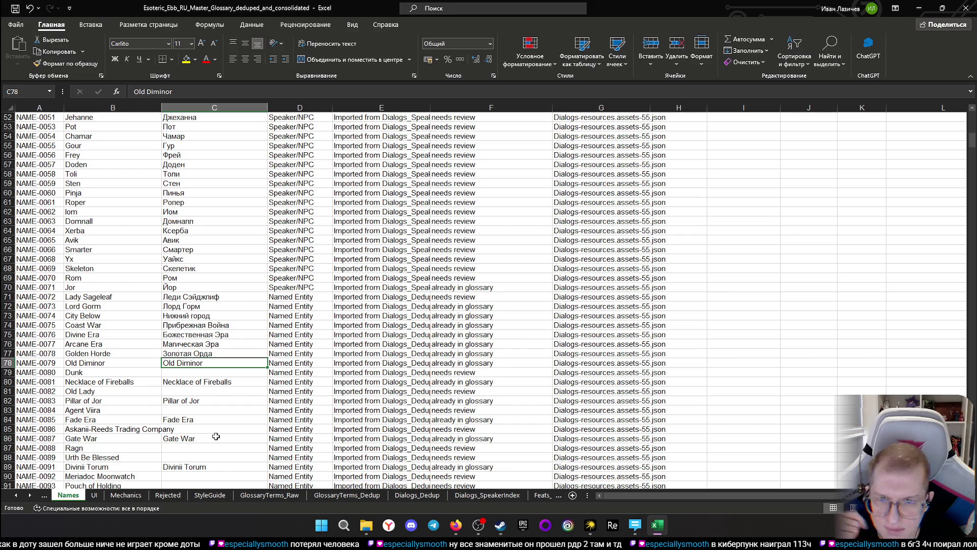
click(197, 374)
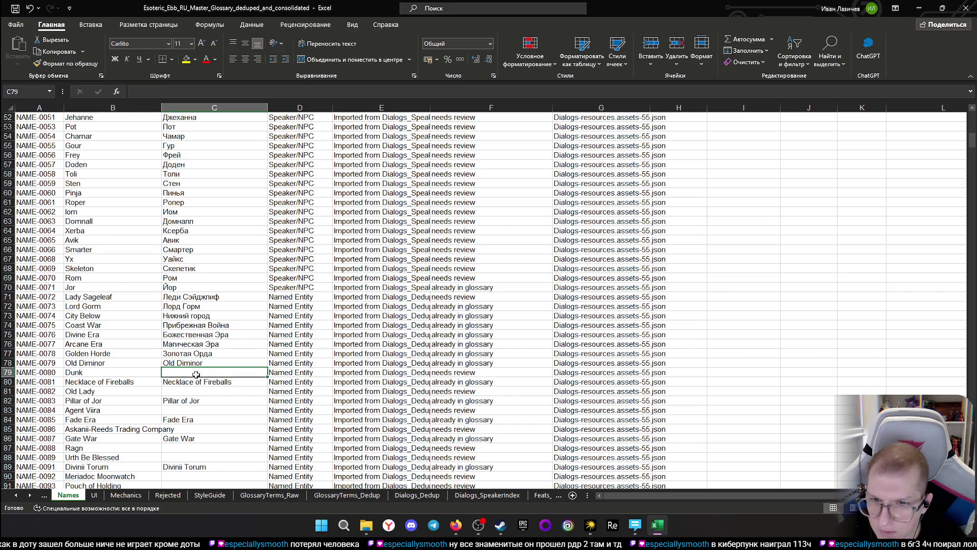
click(197, 365)
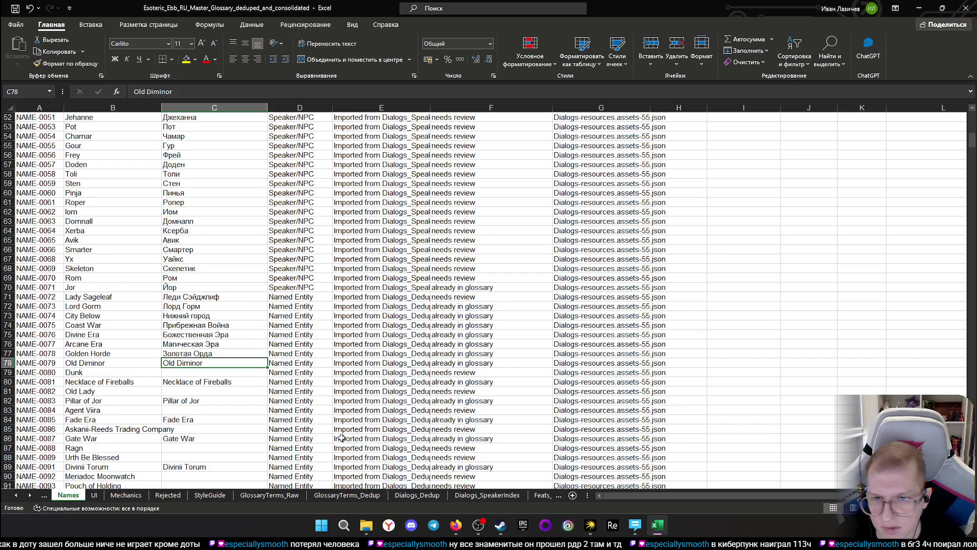
click(203, 381)
click(225, 366)
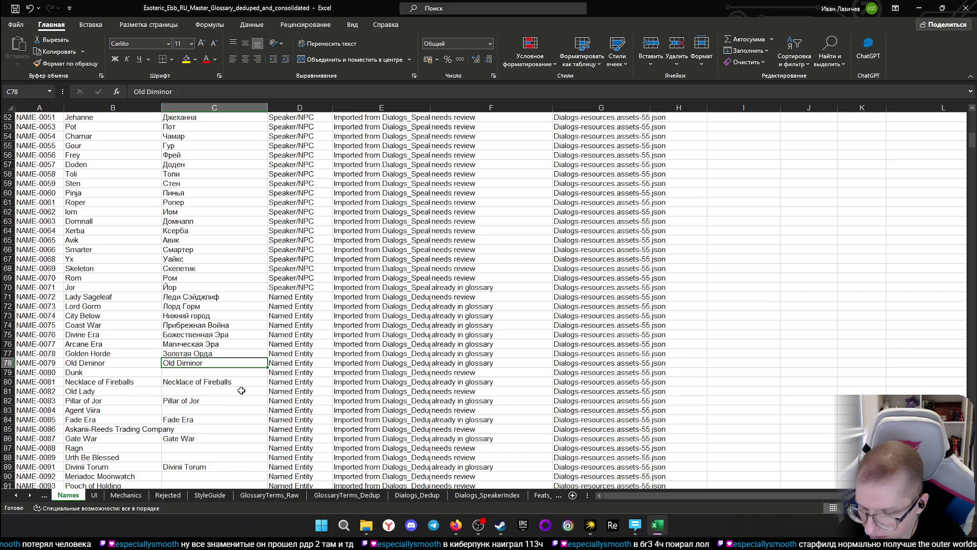
text(Стары)
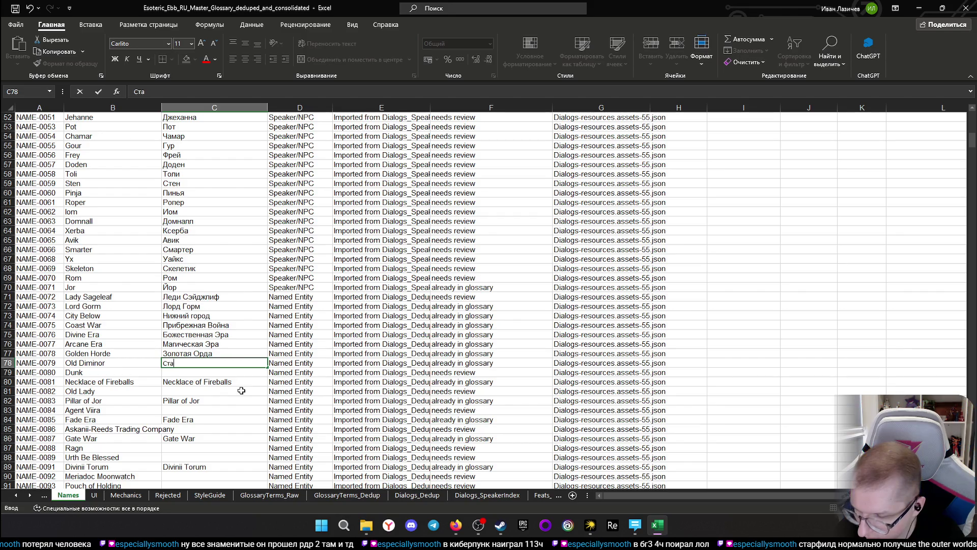
text(й)
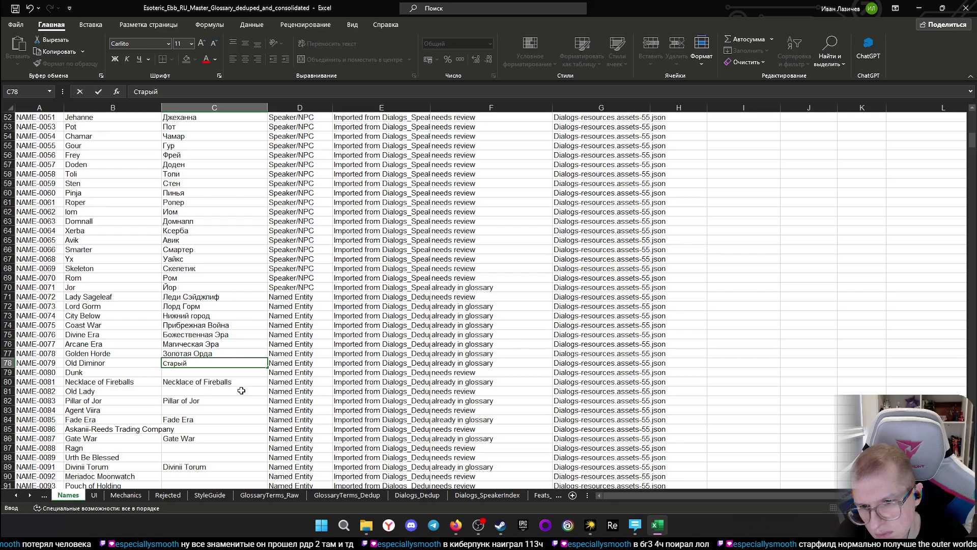
text(Диминор)
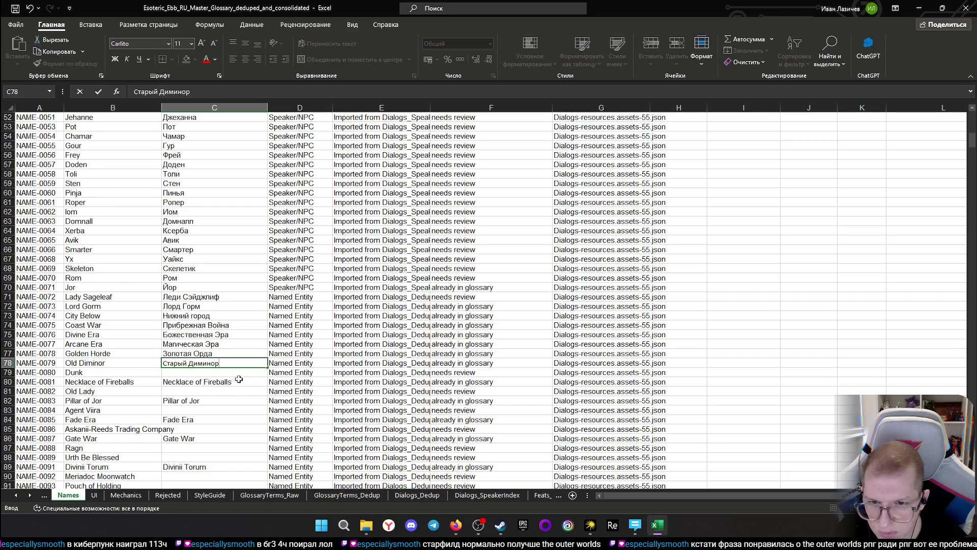
key(Return)
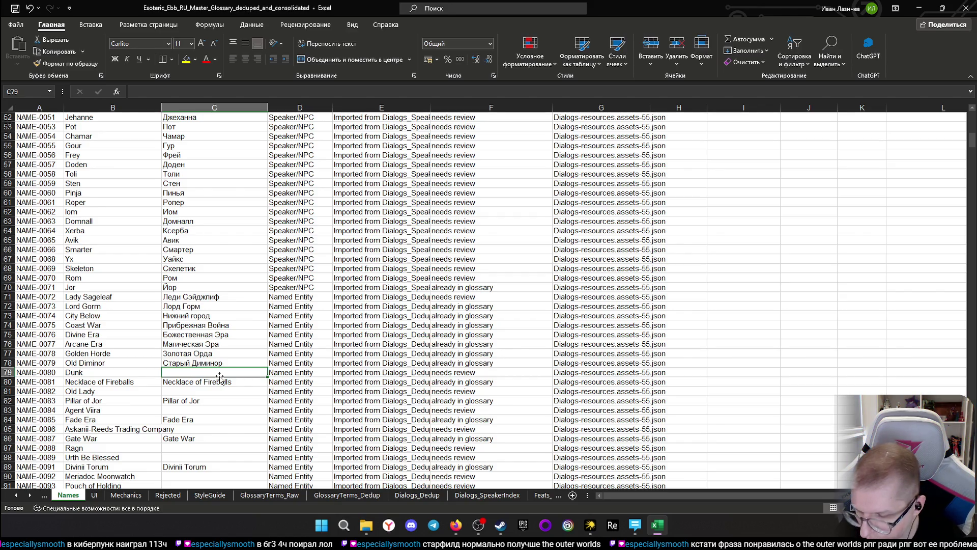
text(Данк)
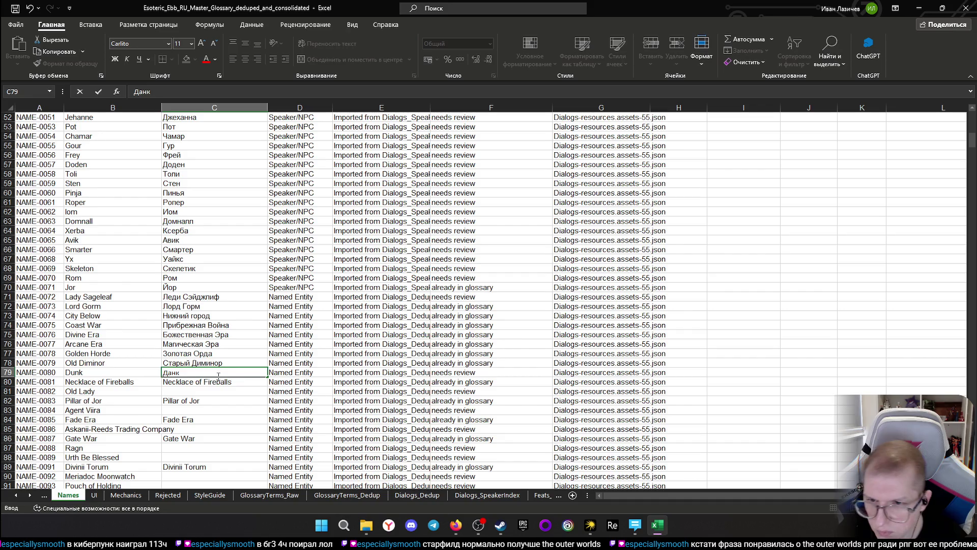
- Switch from the Excel glossary to the ChatGPT conversation in the browser
click(456, 524)
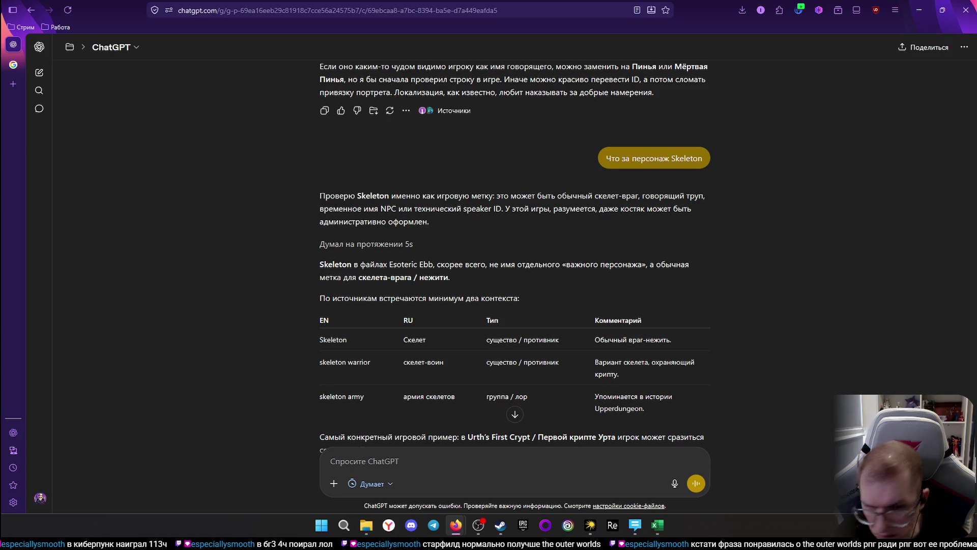
- Back in Excel, commit Данк for Dunk, copy the Dunk name and return to ChatGPT
key(alt+Tab)
click(116, 365)
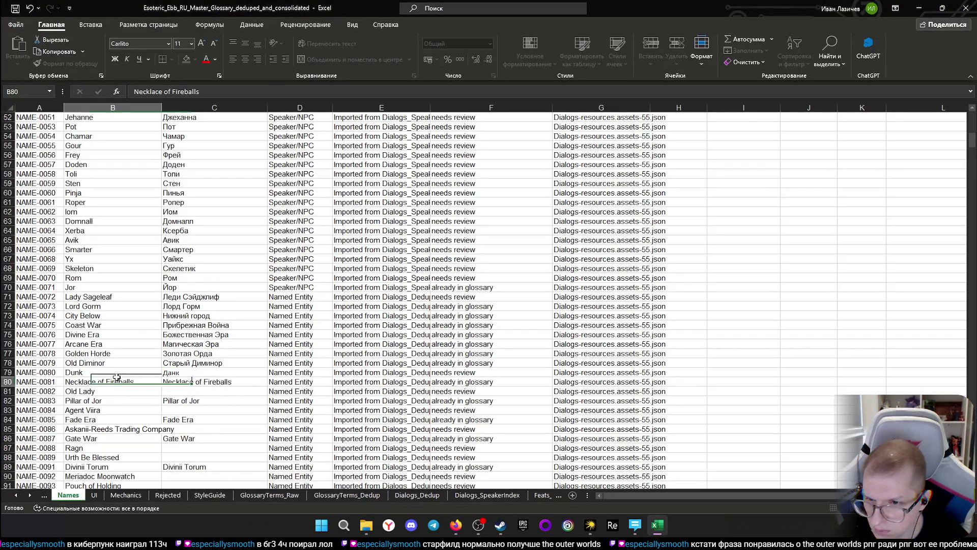
click(127, 371)
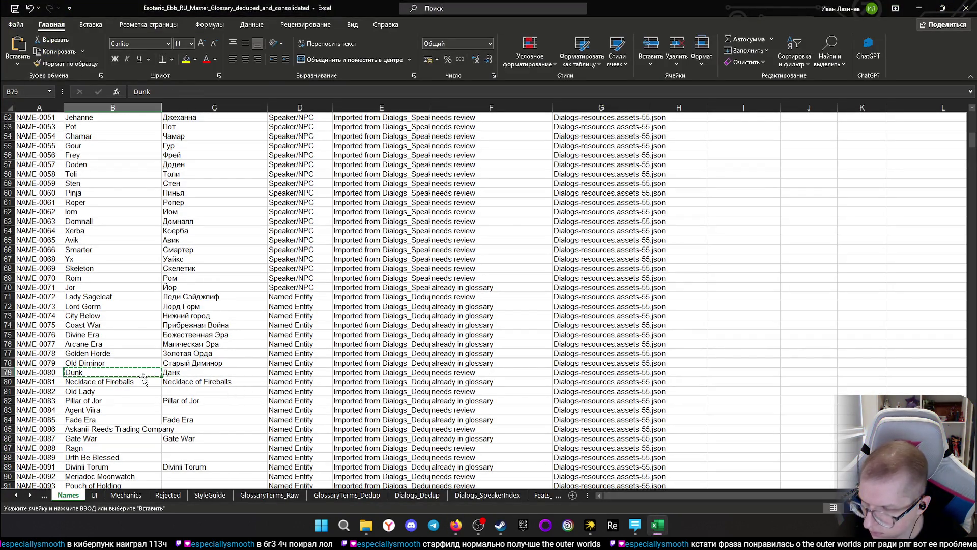
key(alt+Tab)
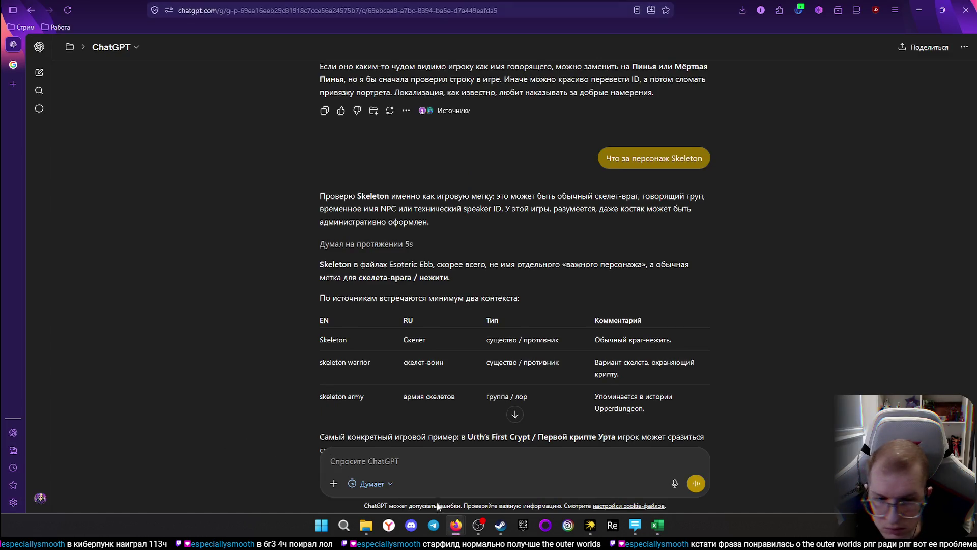
- Send ChatGPT the question whether Dunk is a location or a character, without the image attachment
text(Dunk)
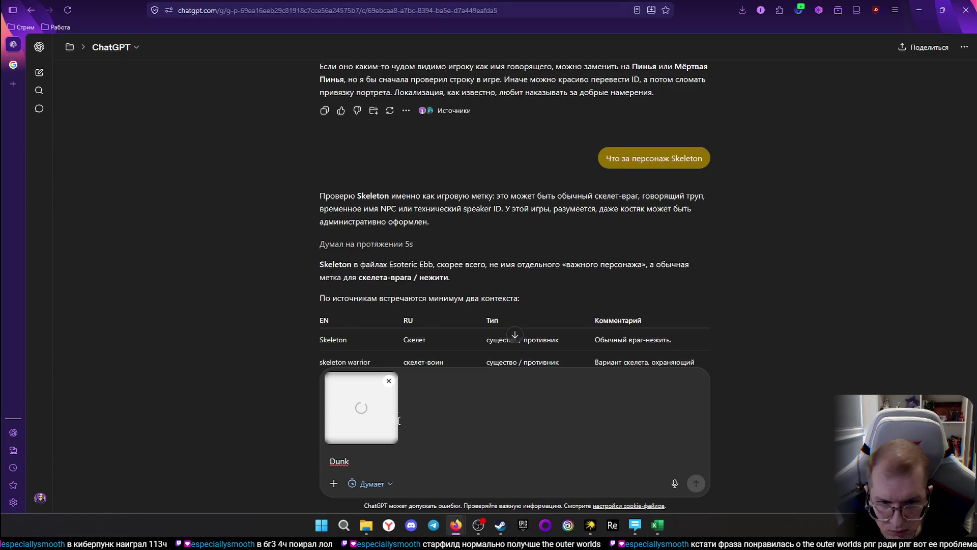
click(389, 381)
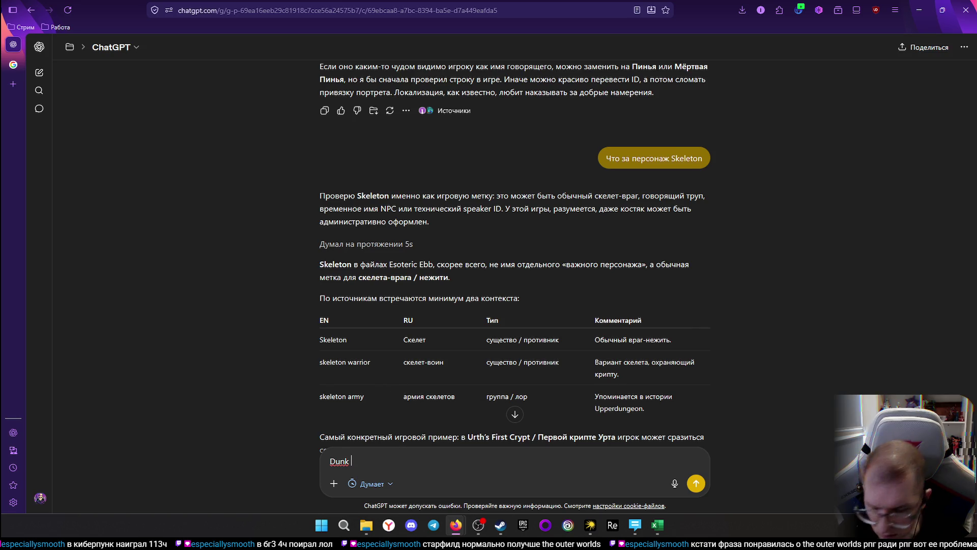
text(это локация или персонаж)
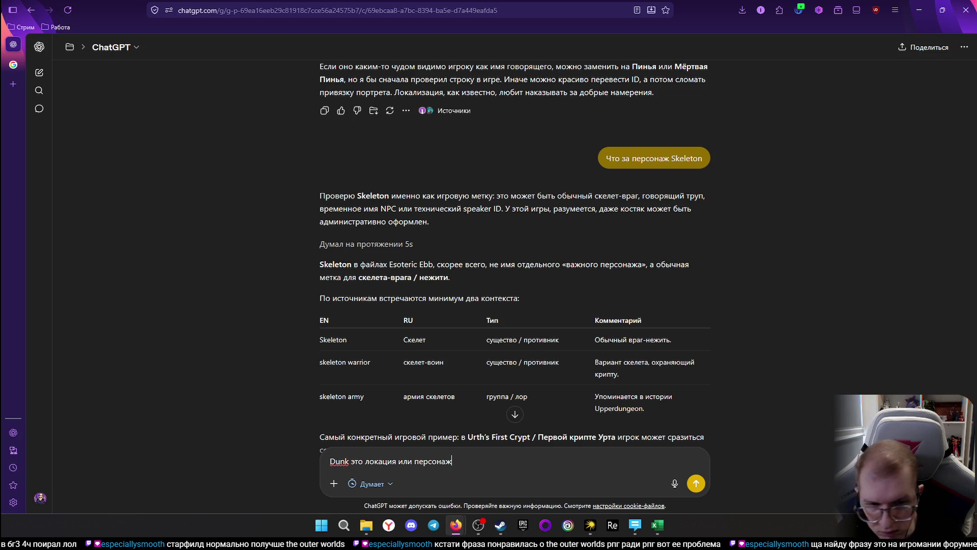
text(?)
key(Return)
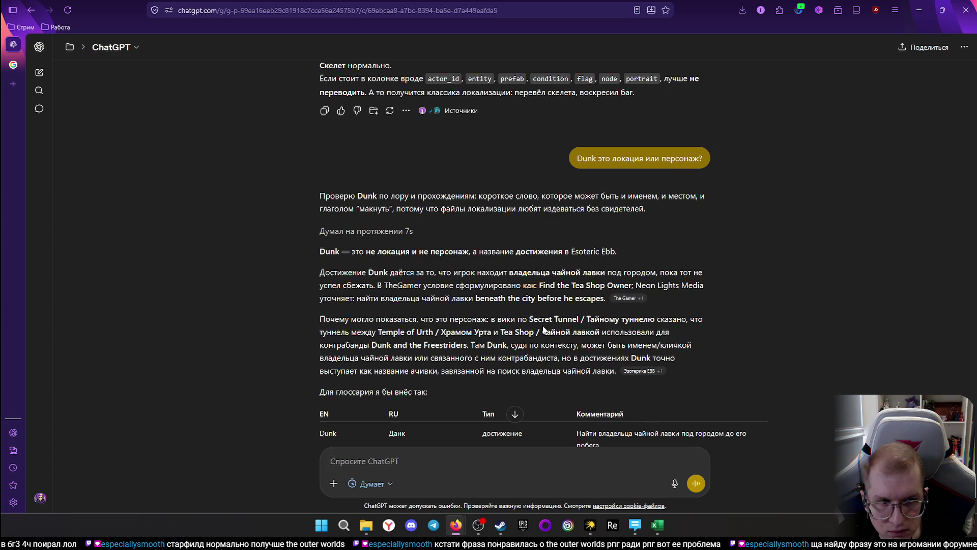
scroll(527, 321, down, 1)
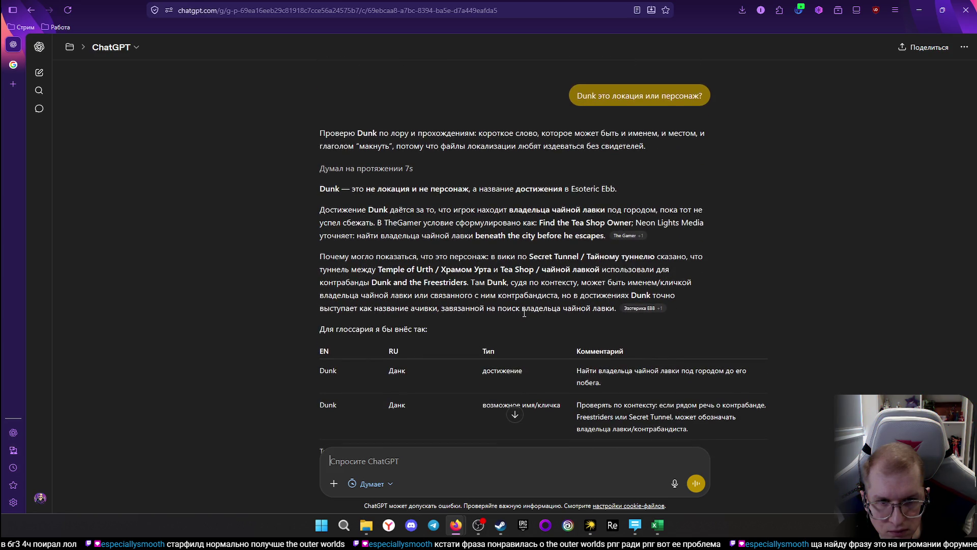
scroll(523, 312, up, 1)
scroll(469, 327, down, 2)
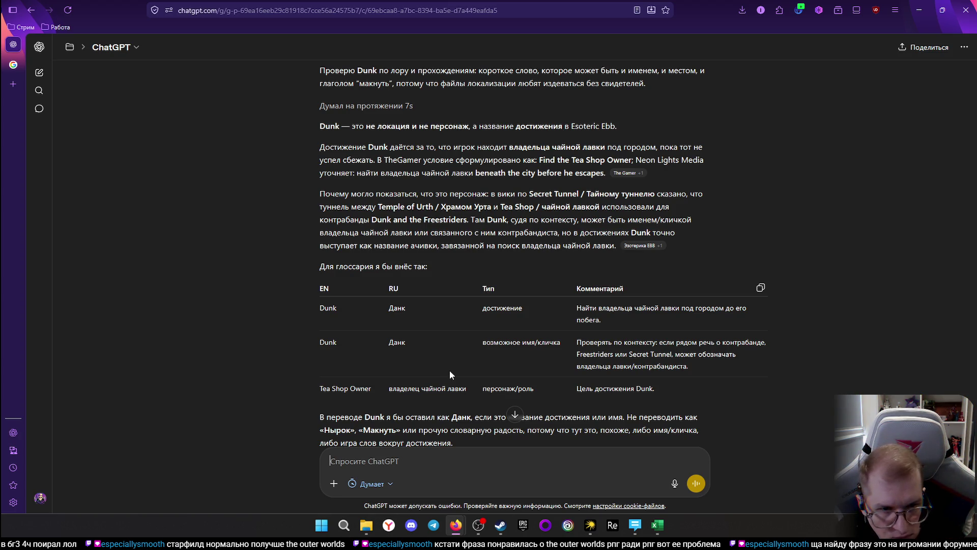
scroll(534, 367, down, 1)
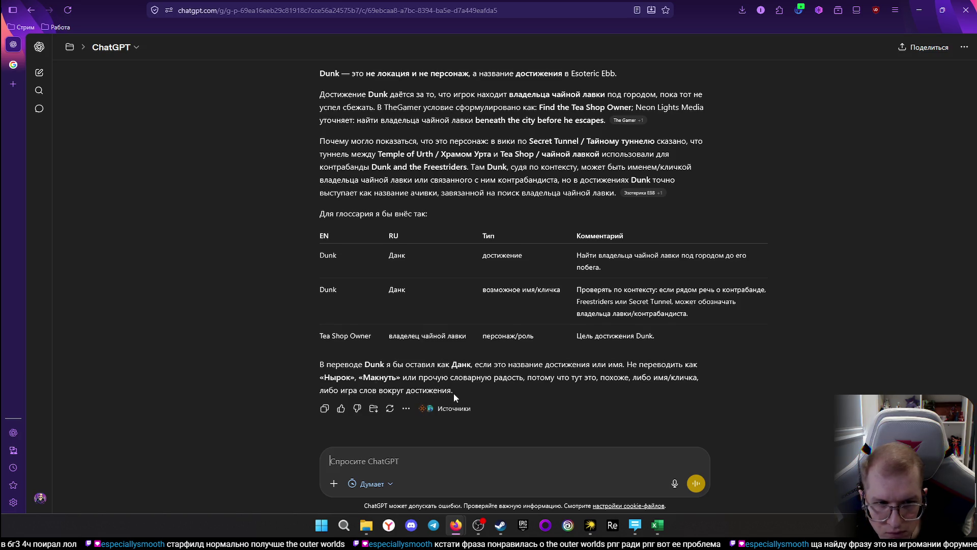
scroll(466, 388, up, 1)
scroll(495, 389, down, 1)
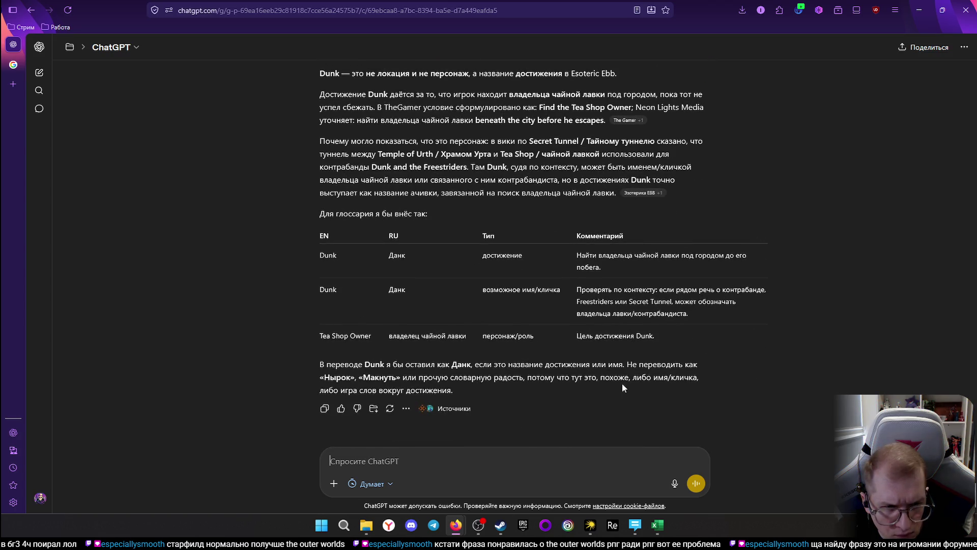
scroll(448, 335, up, 2)
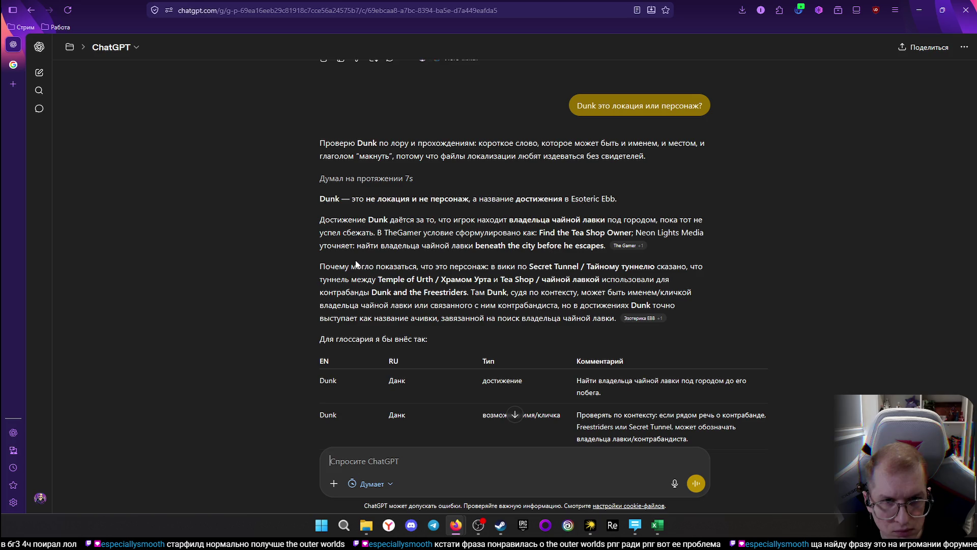
scroll(348, 265, down, 1)
text(Как з)
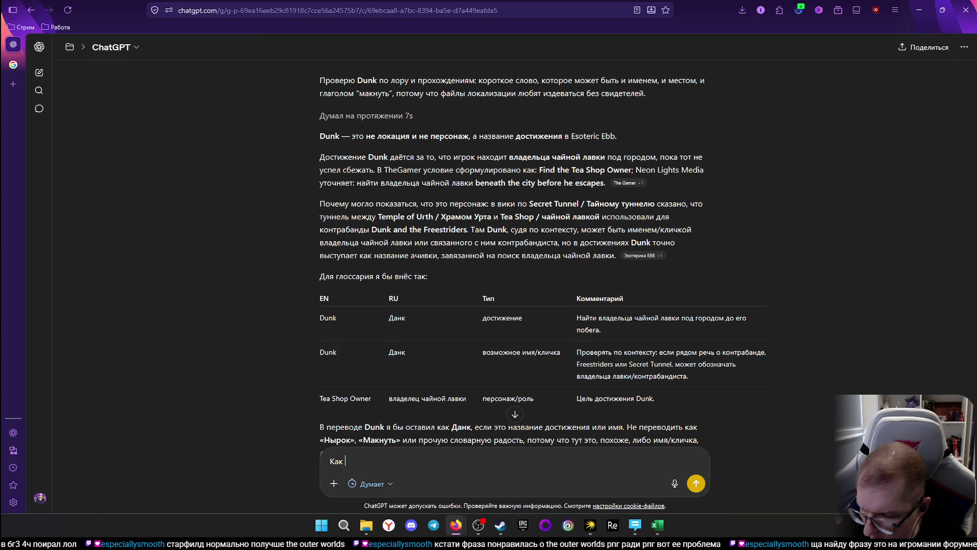
text(овут)
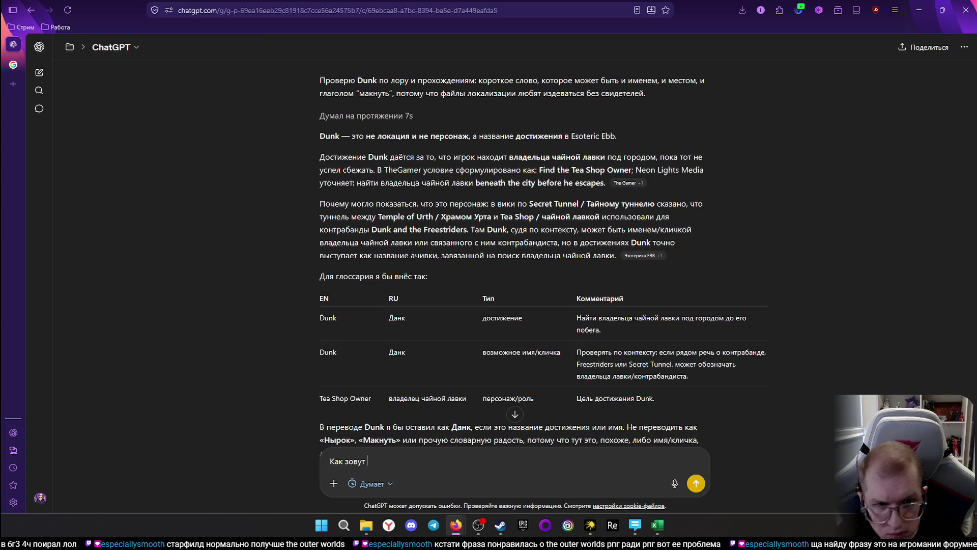
text( в)
text(де)
text(ц)
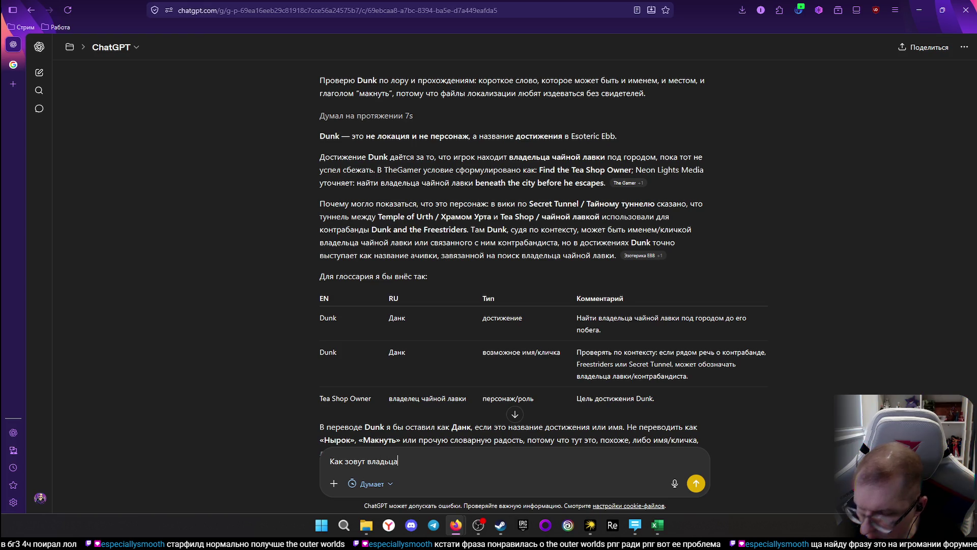
text(ачайной л)
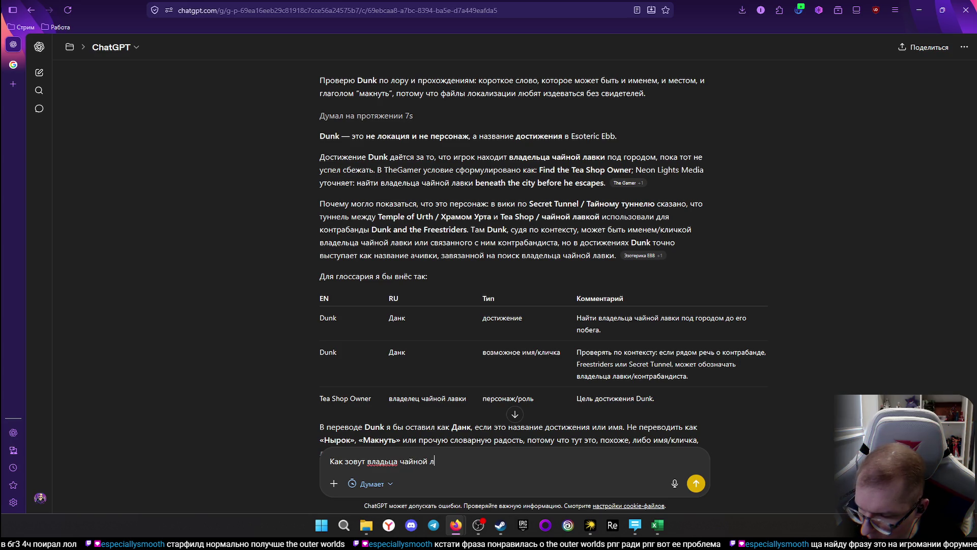
text(и?)
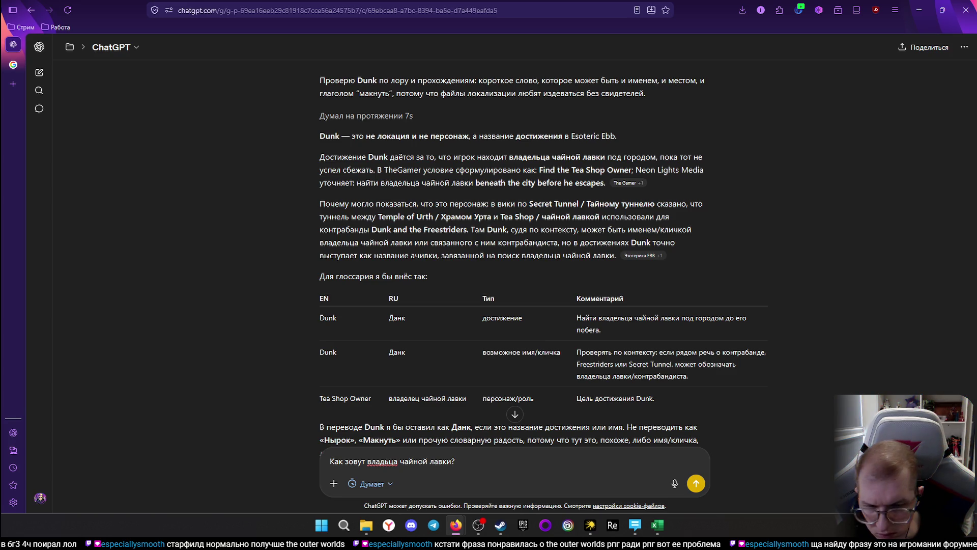
- Correct the misspelling to владельца and send "Как зовут владельца чайной лавки?"
right_click(383, 463)
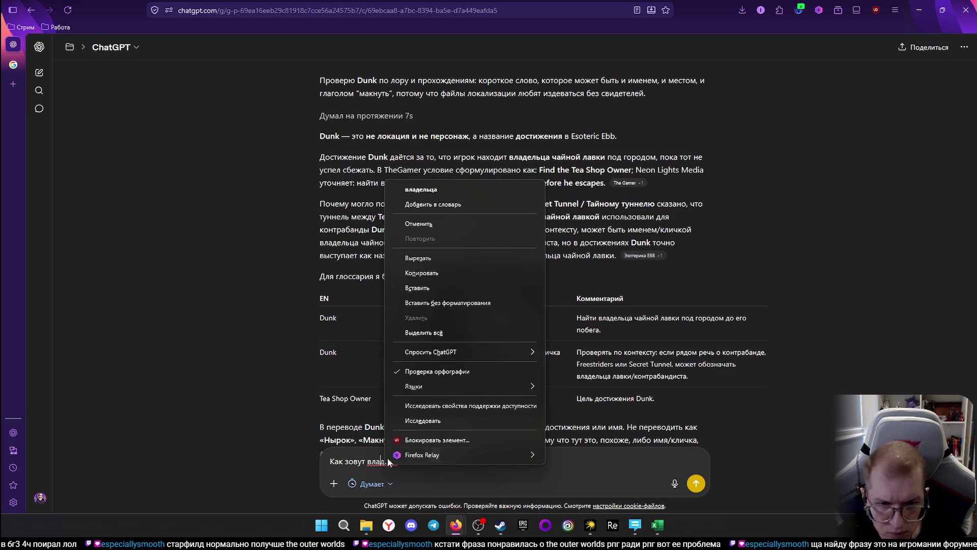
click(474, 189)
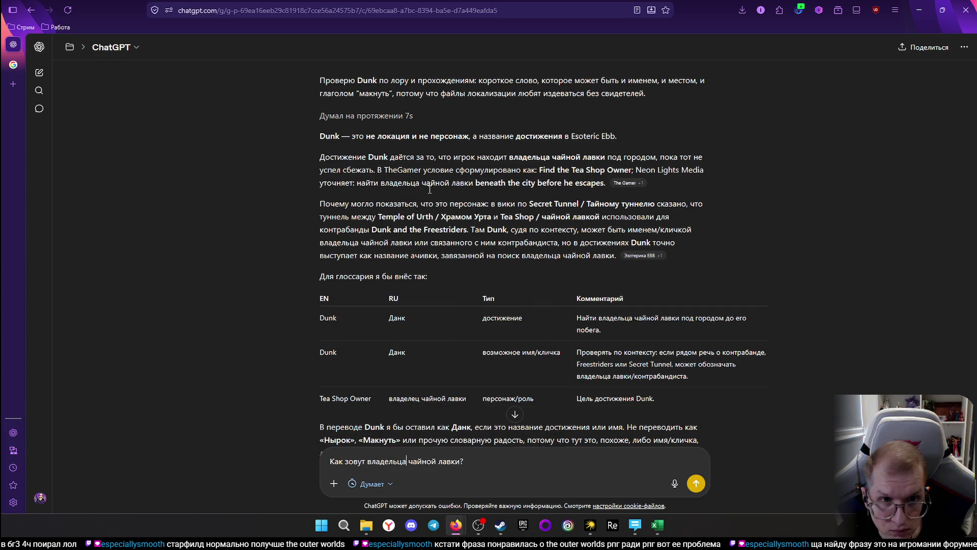
click(695, 483)
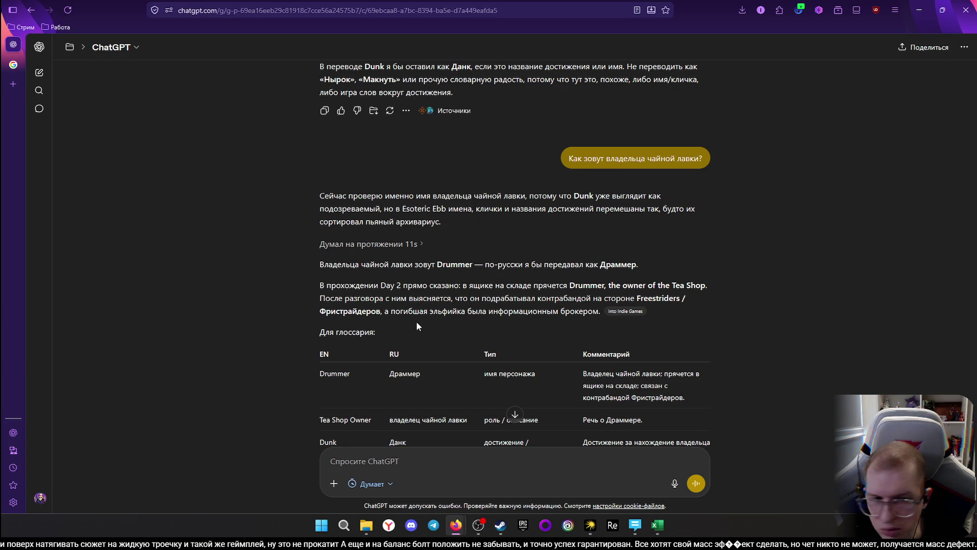
scroll(435, 318, down, 2)
scroll(435, 318, down, 1)
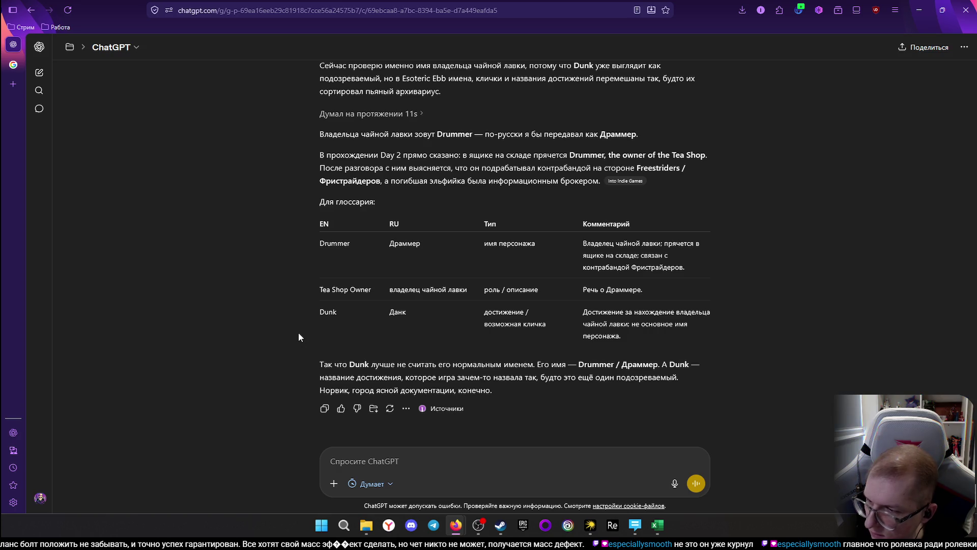
mouse_move(439, 312)
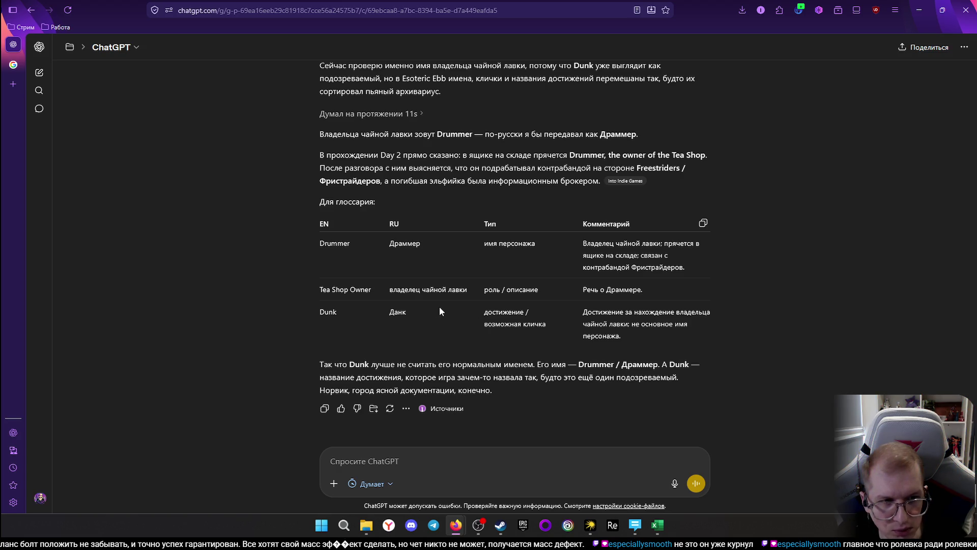
scroll(388, 263, up, 1)
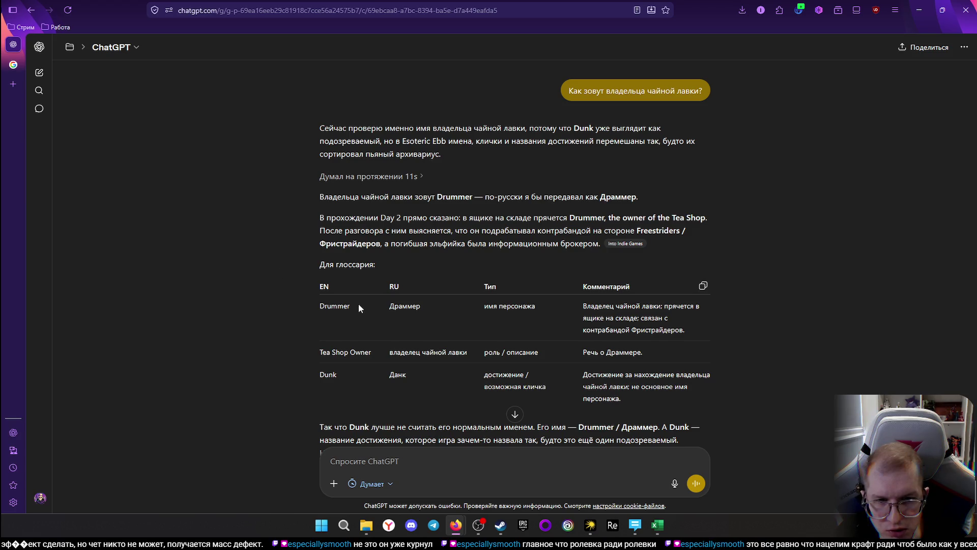
scroll(354, 297, down, 1)
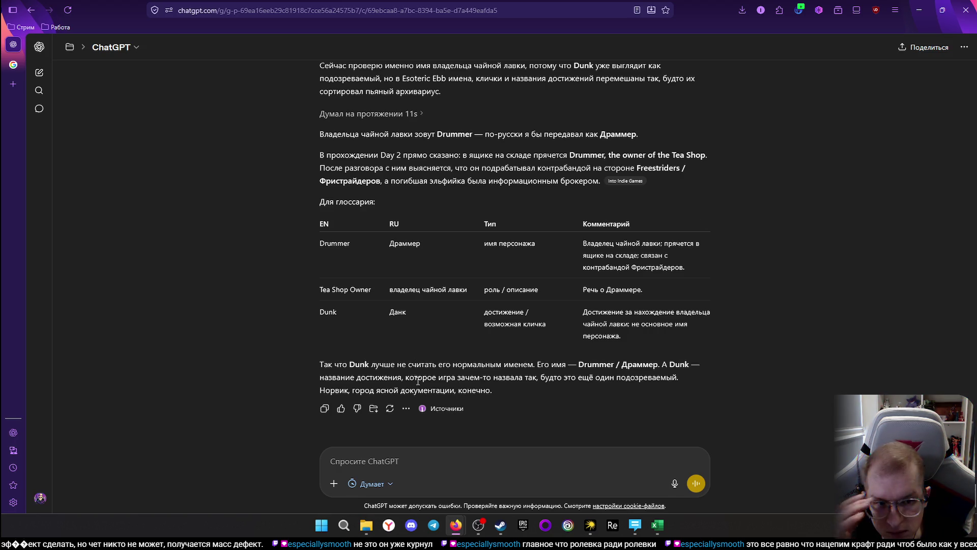
scroll(417, 381, up, 2)
scroll(435, 390, down, 1)
scroll(437, 392, down, 1)
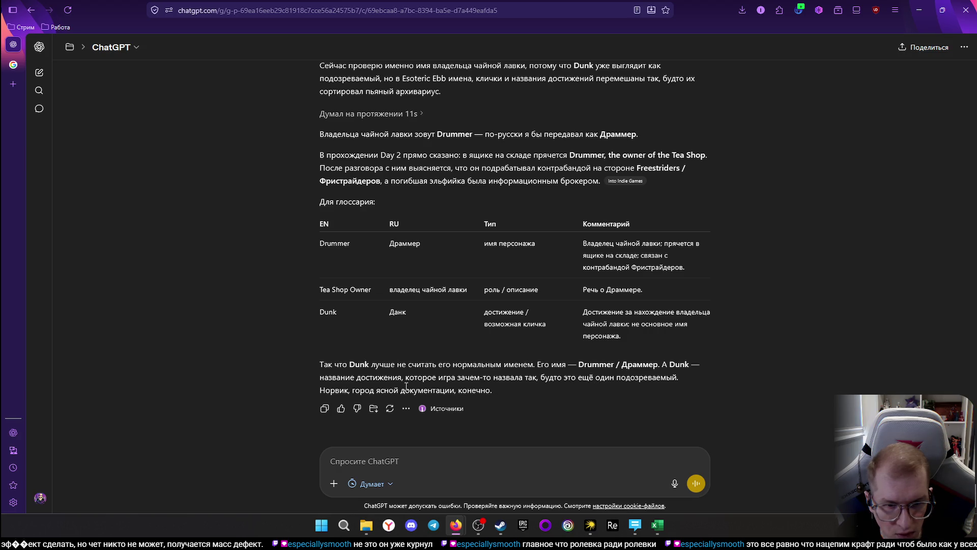
scroll(259, 288, up, 1)
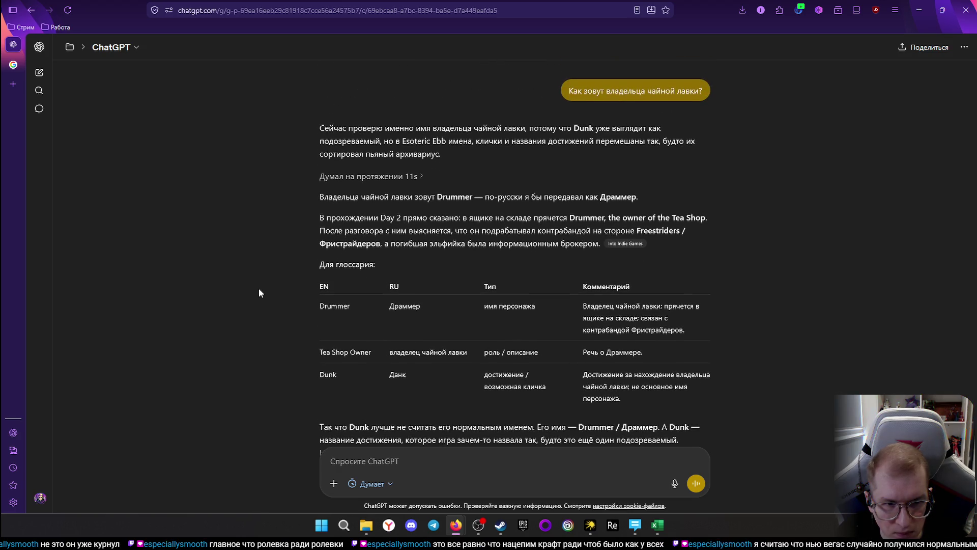